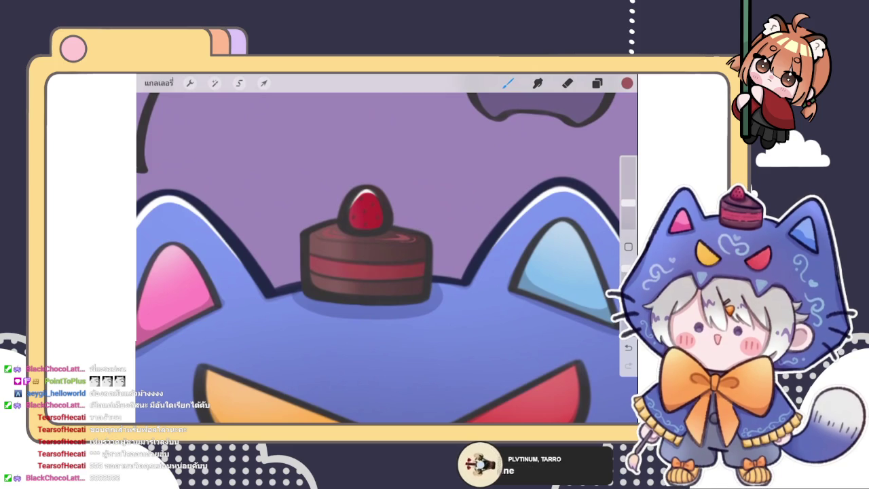
Zoom out to look over the whole Halloween artwork, checking the layer list.
left_click(597, 83)
scroll(387, 251, "down", 5)
scroll(387, 251, "down", 3)
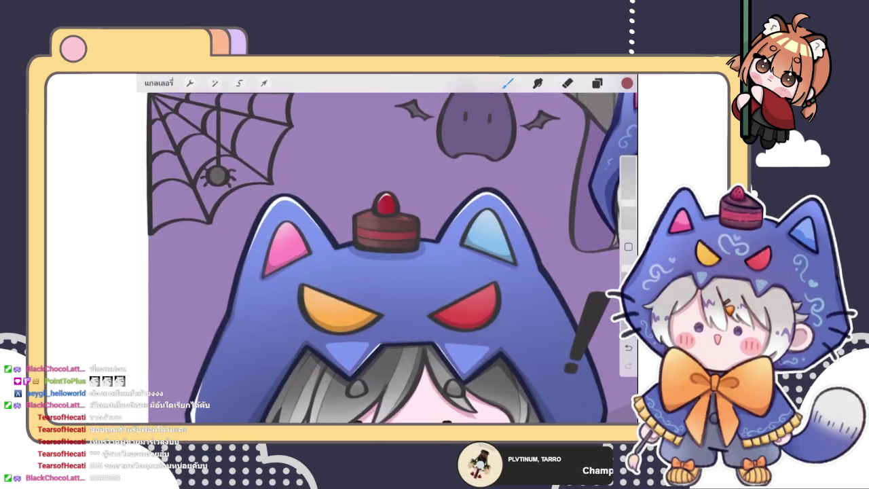
scroll(387, 285, "down", 3)
scroll(374, 259, "up", 5)
scroll(374, 258, "down", 2)
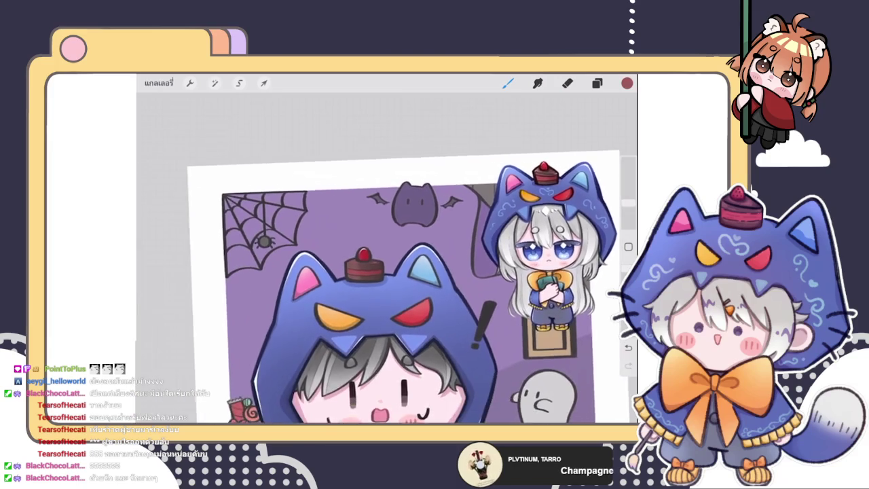
scroll(373, 258, "up", 4)
scroll(374, 258, "up", 3)
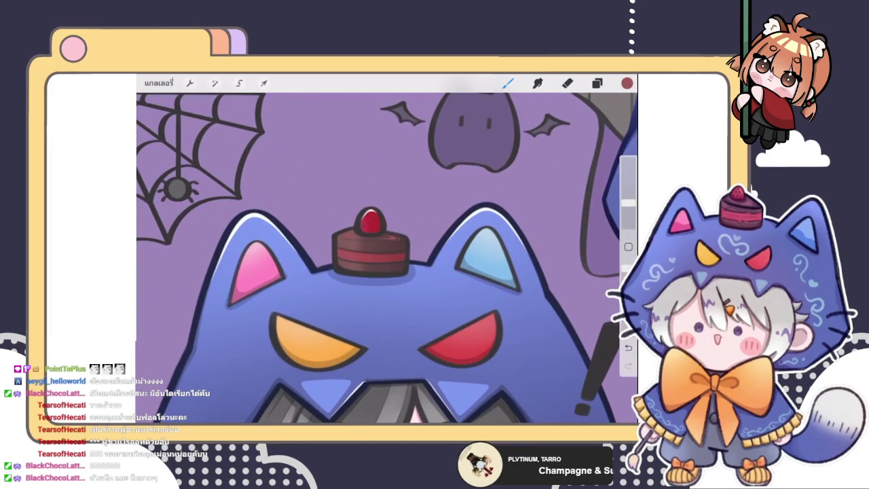
Zoom back in on the cake atop the hood with the Layers panel showing.
left_click(597, 83)
left_click(508, 82)
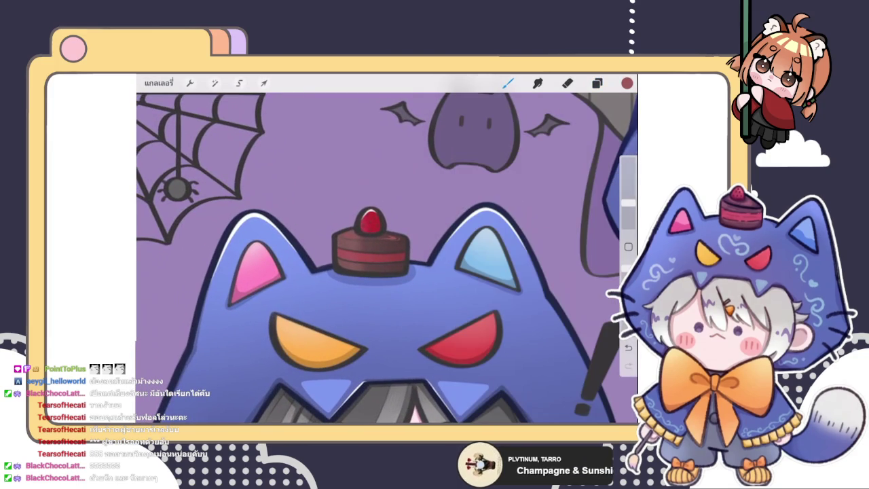
scroll(387, 258, "down", 2)
scroll(387, 258, "down", 3)
scroll(373, 272, "up", 4)
scroll(373, 271, "up", 3)
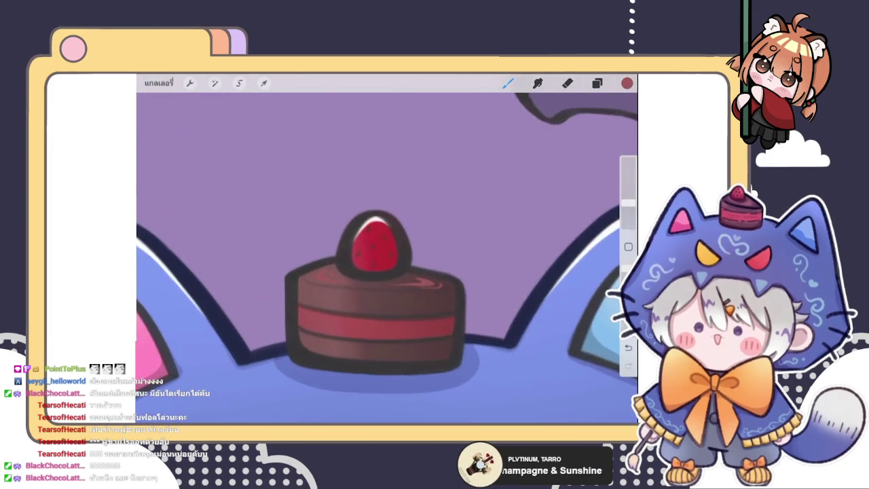
left_click(597, 83)
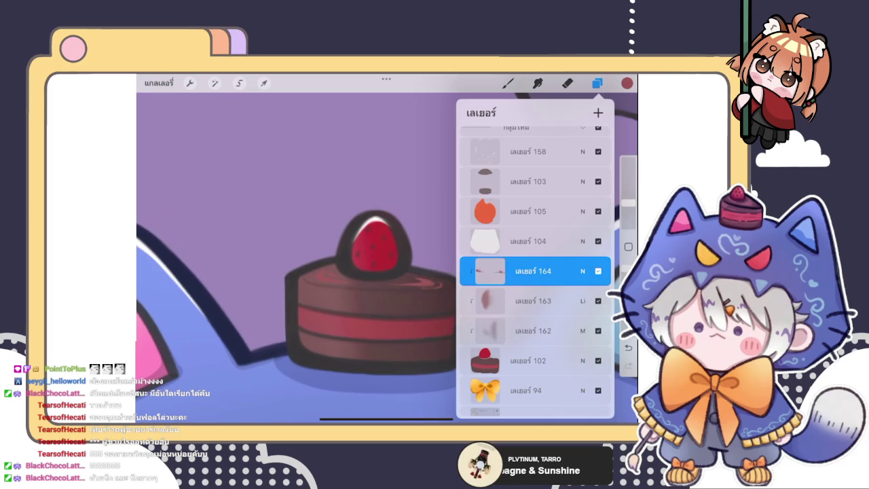
Select layer 162, pick a lighter red from the colour disc, and zoom onto the strawberry.
left_click(533, 331)
left_click(627, 83)
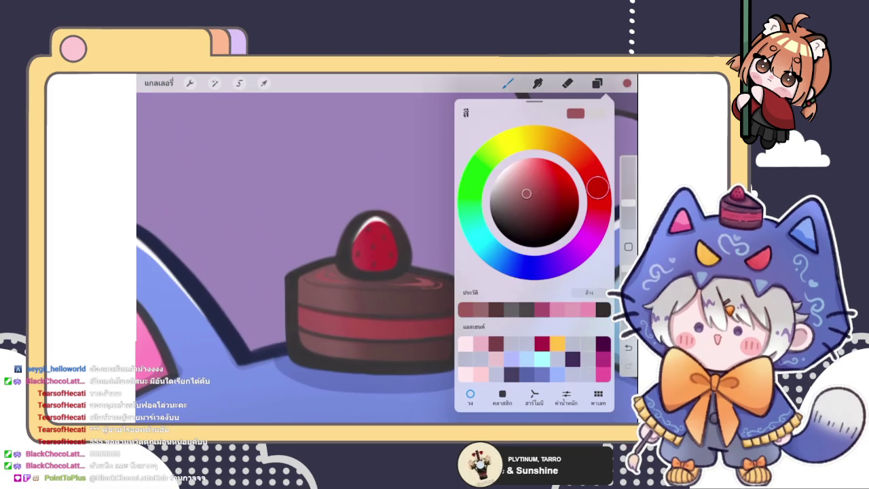
left_click(506, 172)
left_click(626, 83)
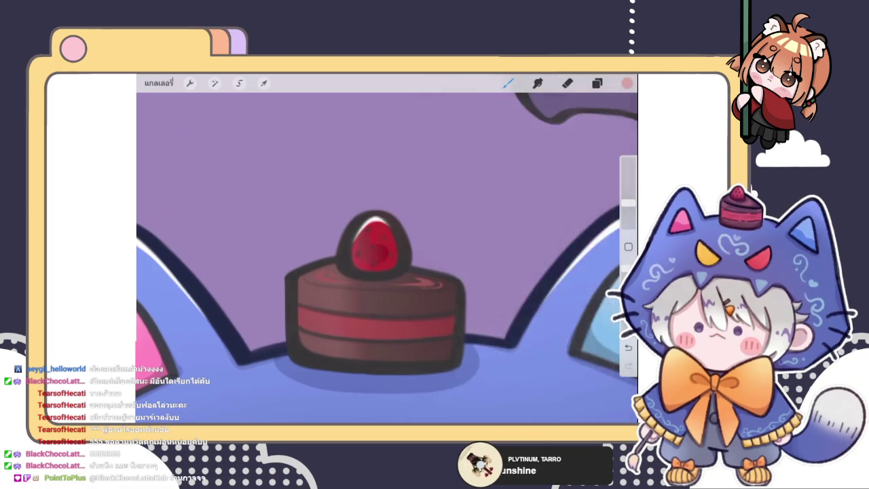
scroll(378, 272, "up", 5)
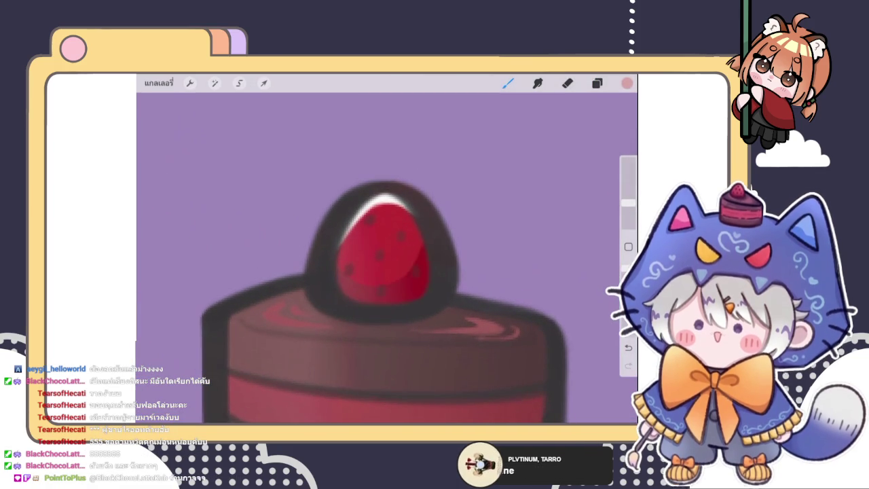
scroll(408, 258, "up", 3)
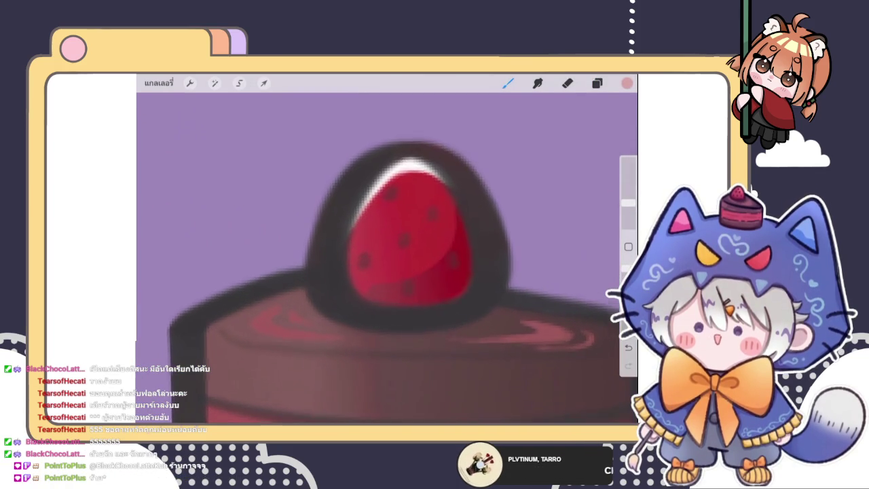
scroll(387, 258, "up", 2)
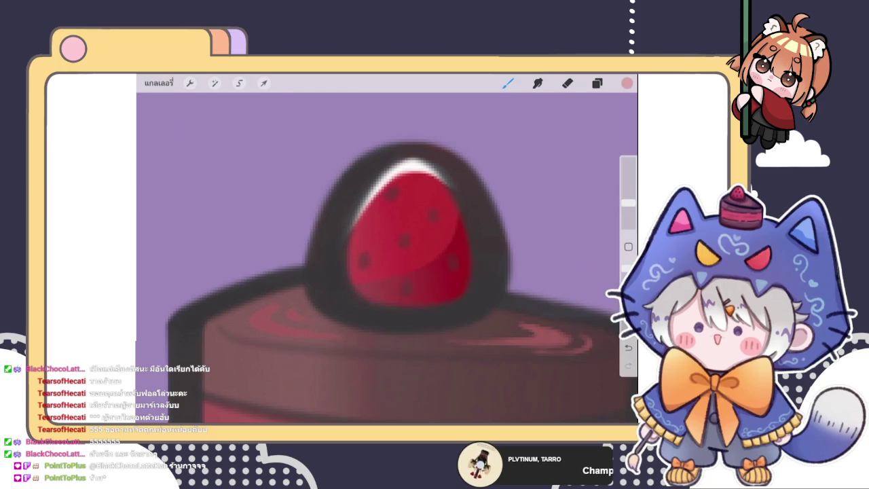
scroll(388, 258, "down", 5)
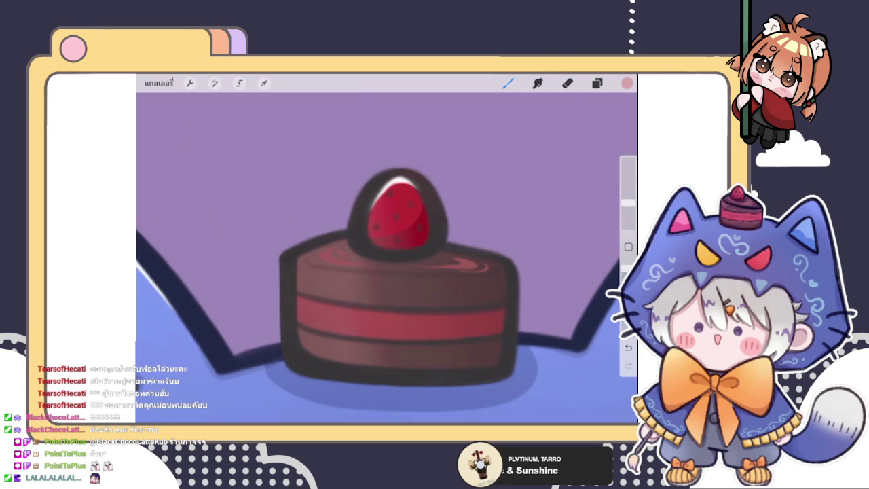
scroll(397, 258, "up", 3)
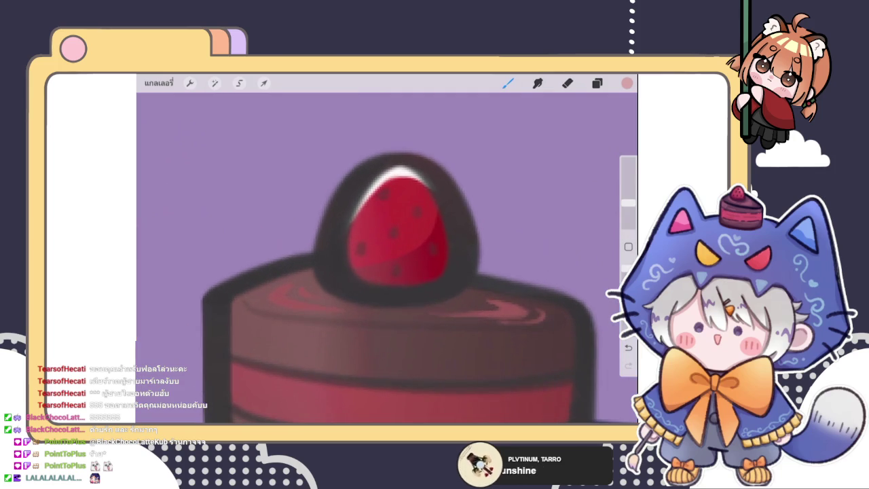
Set the tool size to 2% and paint a faint stroke on the strawberry's right side.
left_click(597, 83)
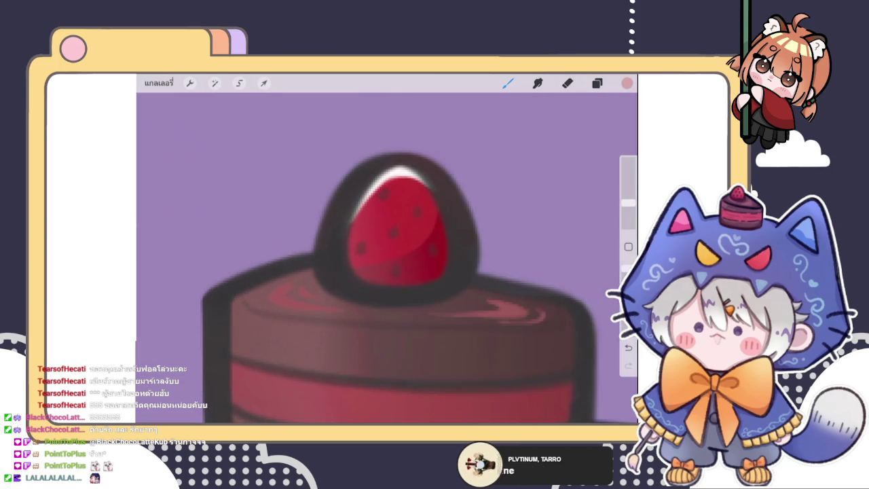
key("s")
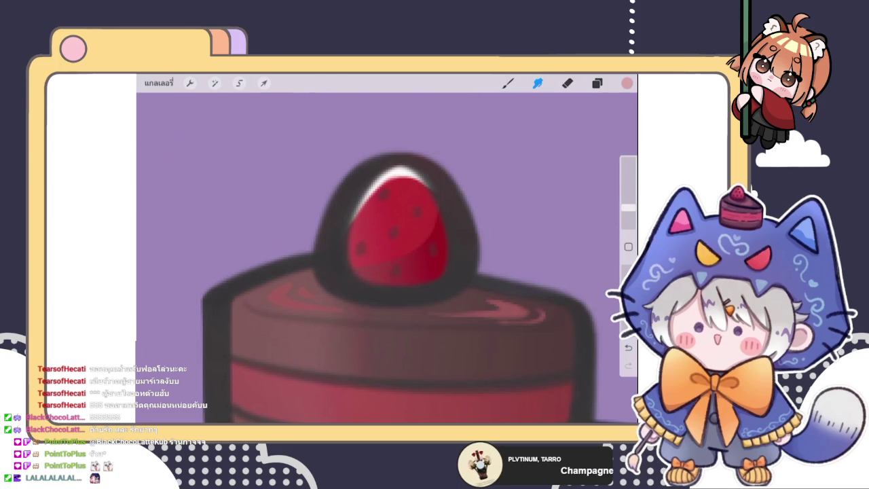
left_click_drag(628, 207, 628, 221)
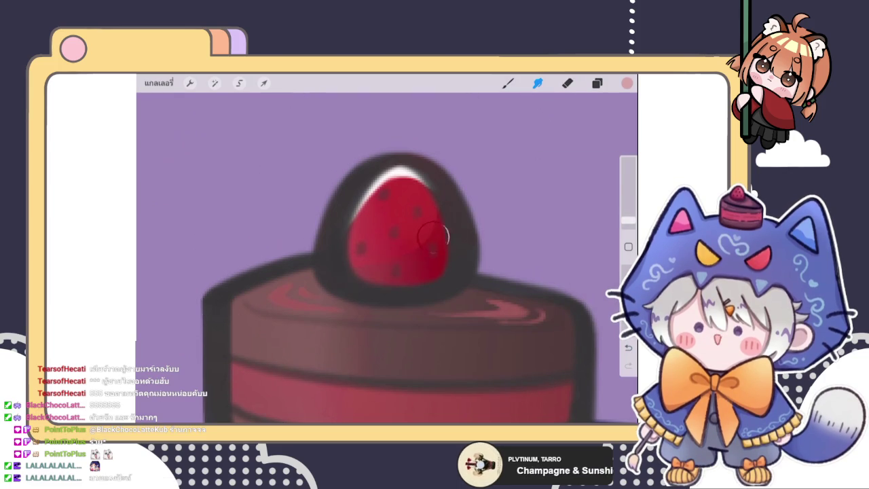
left_click(508, 83)
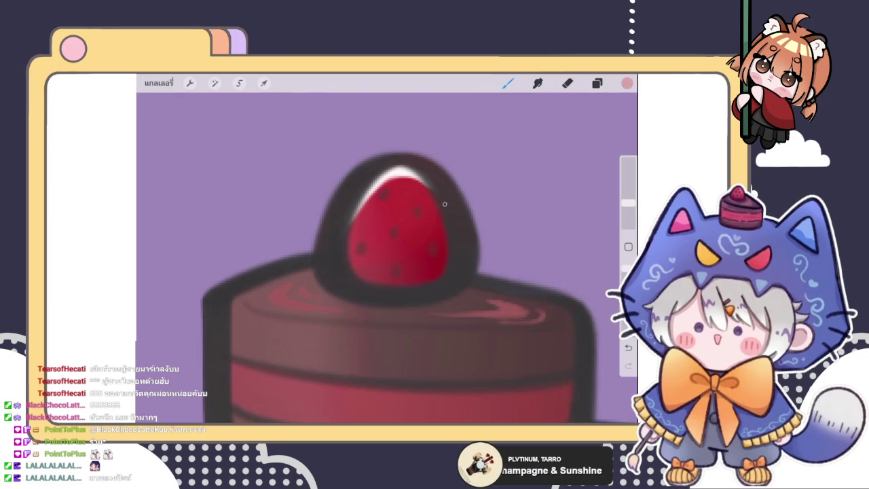
left_click_drag(427, 213, 439, 240)
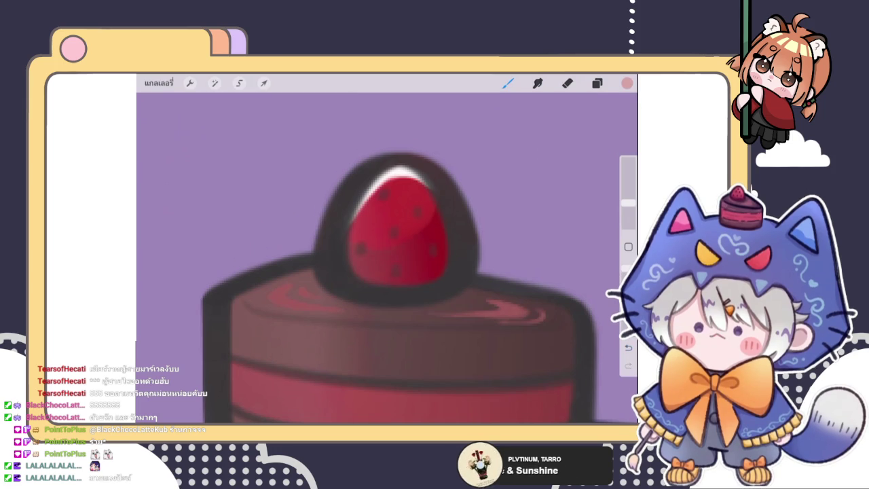
Undo the trial stroke on the strawberry's right side.
left_click(538, 83)
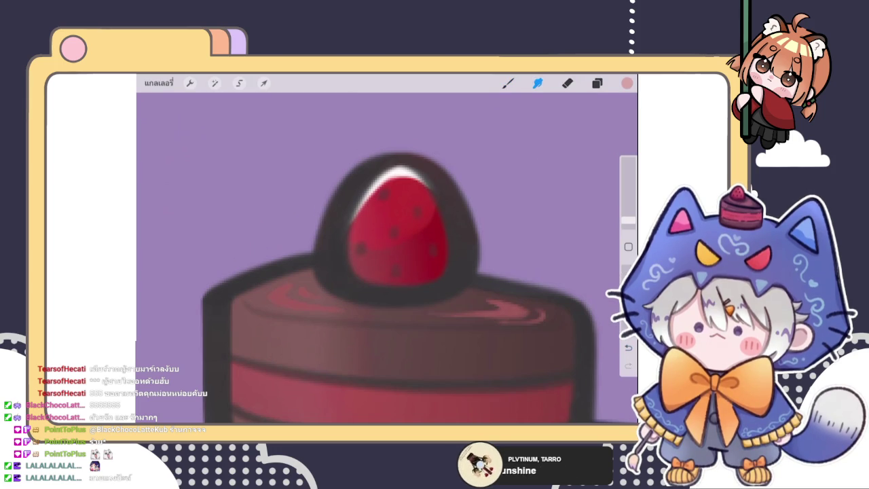
key("ctrl+z")
left_click(508, 83)
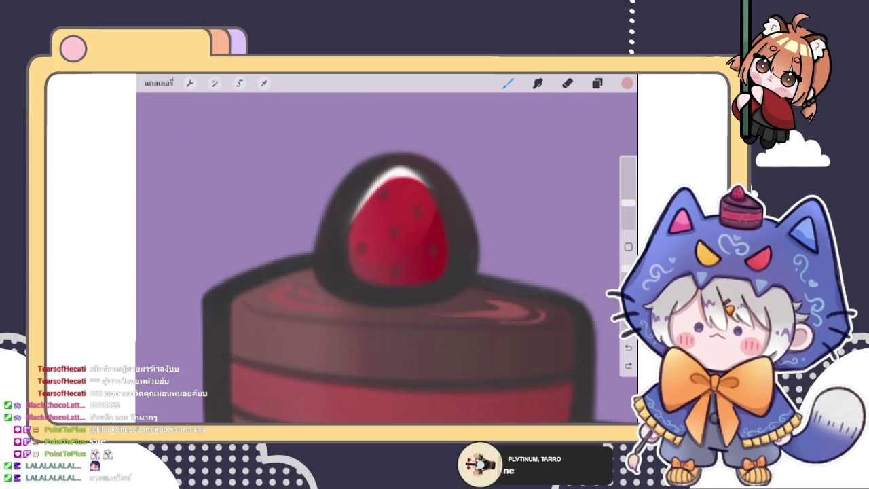
scroll(385, 272, "down", 3)
scroll(401, 258, "up", 3)
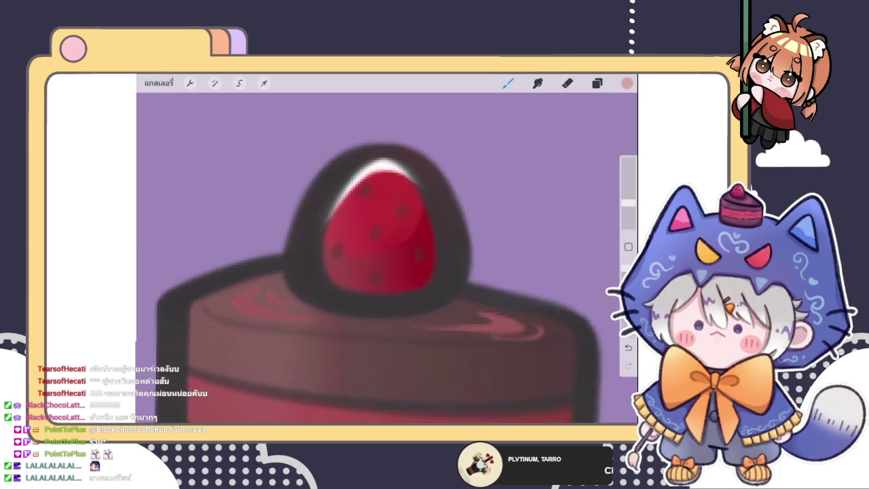
scroll(401, 238, "up", 1)
Show the layer list with layer 162 selected.
left_click(597, 83)
left_click(597, 83)
left_click(597, 83)
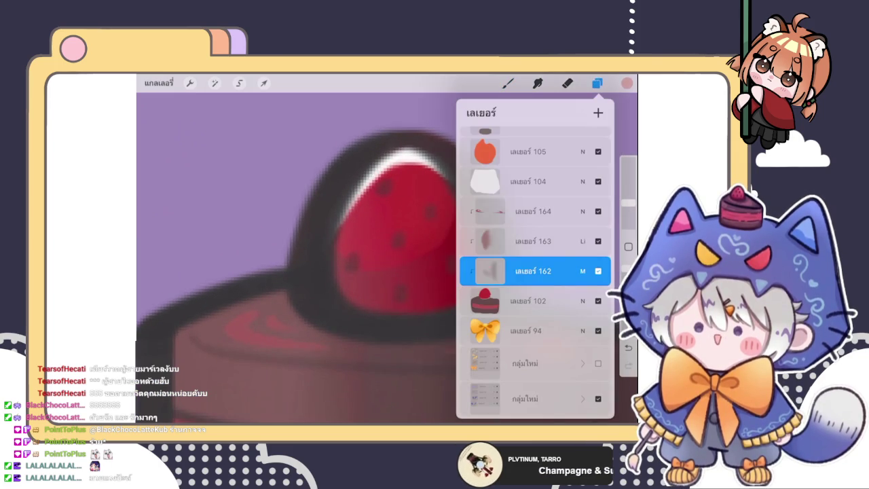
Zoom around the canvas onto the cake and check the layer list.
left_click(508, 83)
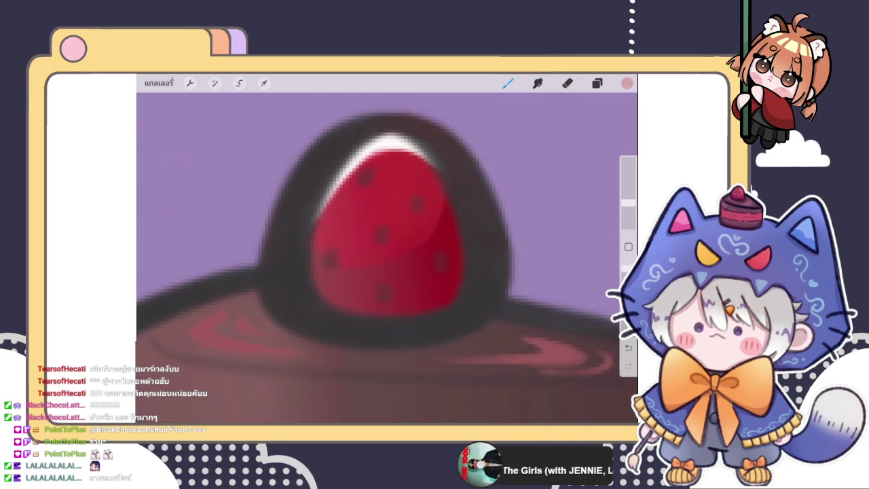
scroll(387, 258, "down", 5)
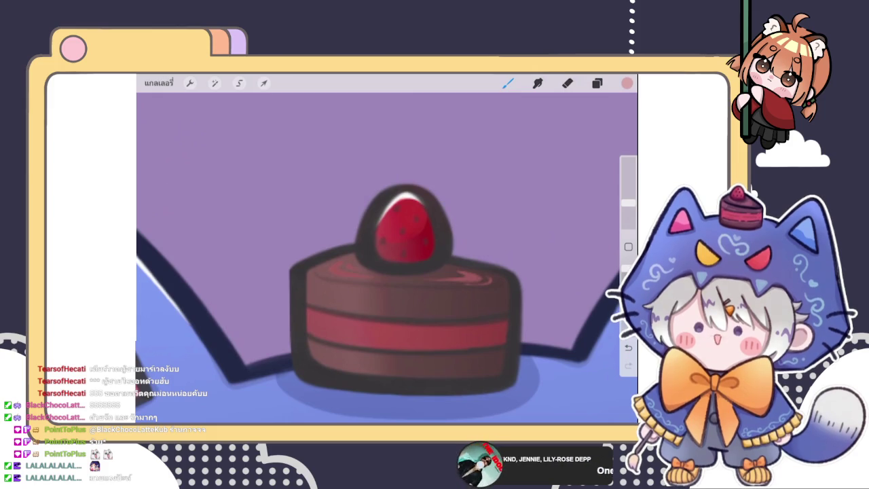
scroll(387, 251, "down", 3)
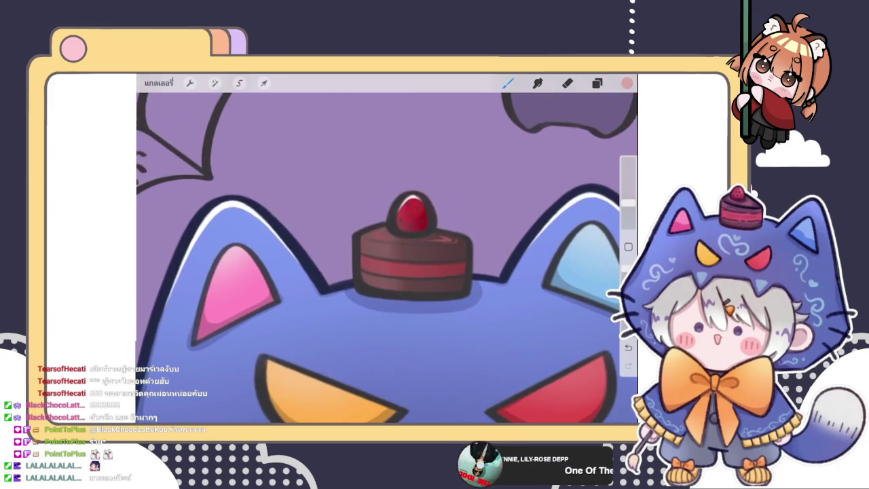
scroll(387, 252, "down", 5)
scroll(387, 252, "up", 5)
scroll(387, 252, "up", 3)
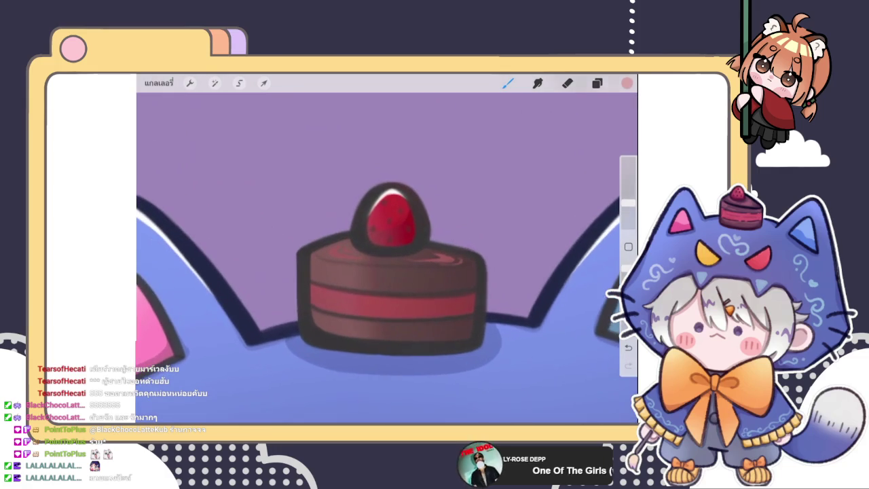
left_click(597, 83)
Make layer 163 the working layer and hide layer 104.
left_click(509, 83)
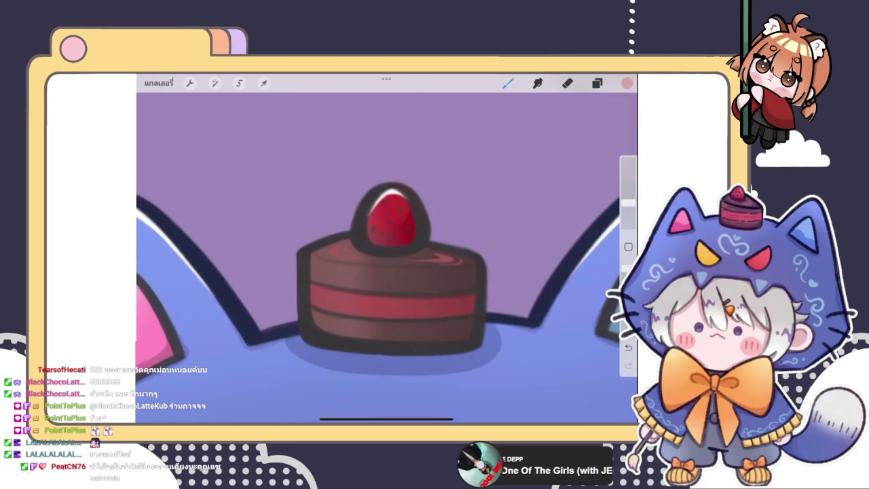
scroll(387, 251, "down", 3)
scroll(387, 251, "down", 2)
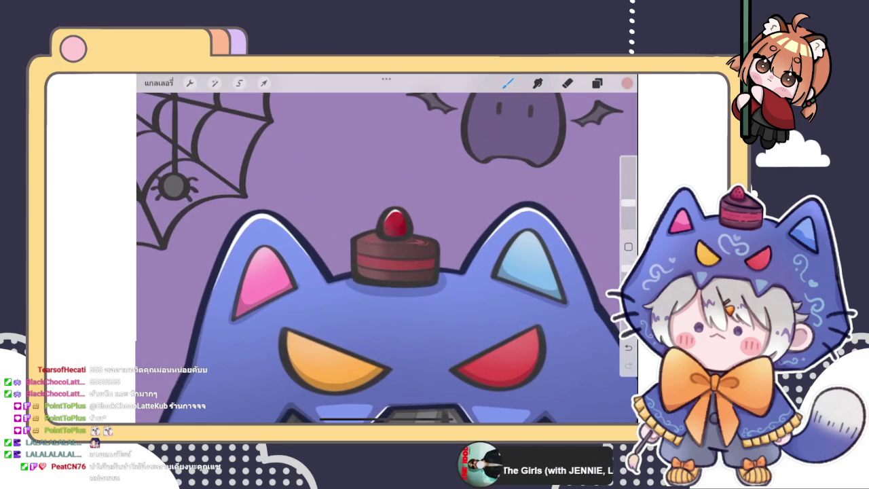
left_click(597, 83)
left_click(533, 241)
left_click(597, 181)
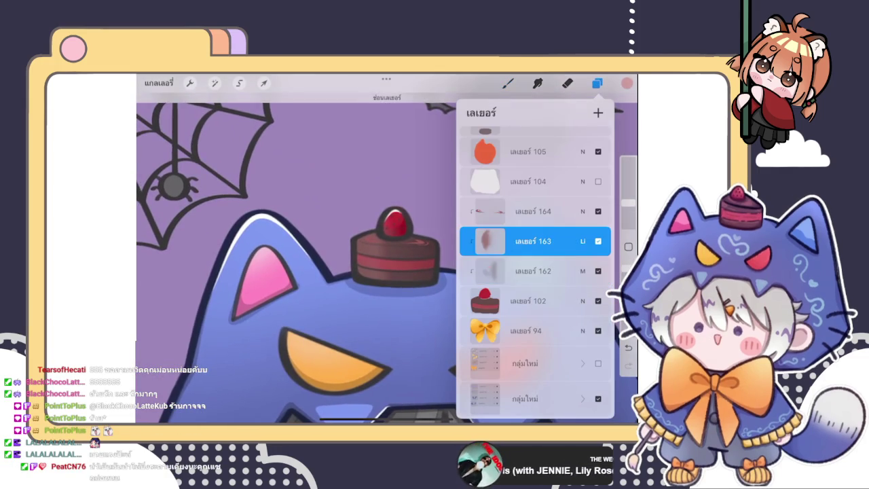
Erase part of the strawberry's left-edge shading to a softer sheen.
left_click(567, 83)
scroll(388, 258, "up", 3)
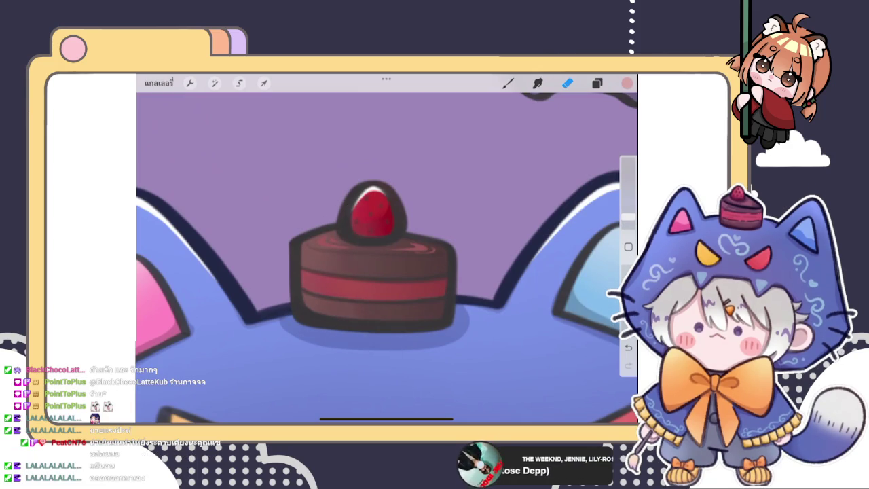
scroll(387, 258, "down", 3)
scroll(387, 258, "down", 3)
scroll(339, 272, "up", 5)
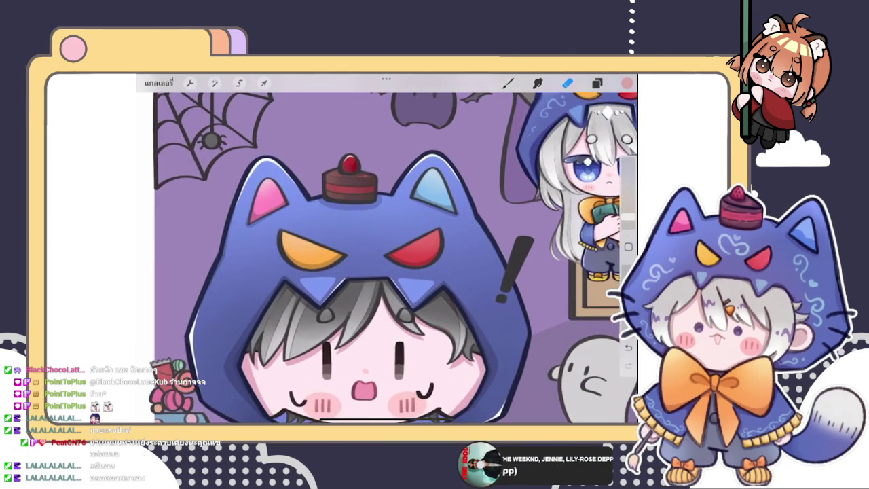
scroll(387, 258, "up", 3)
scroll(387, 258, "down", 4)
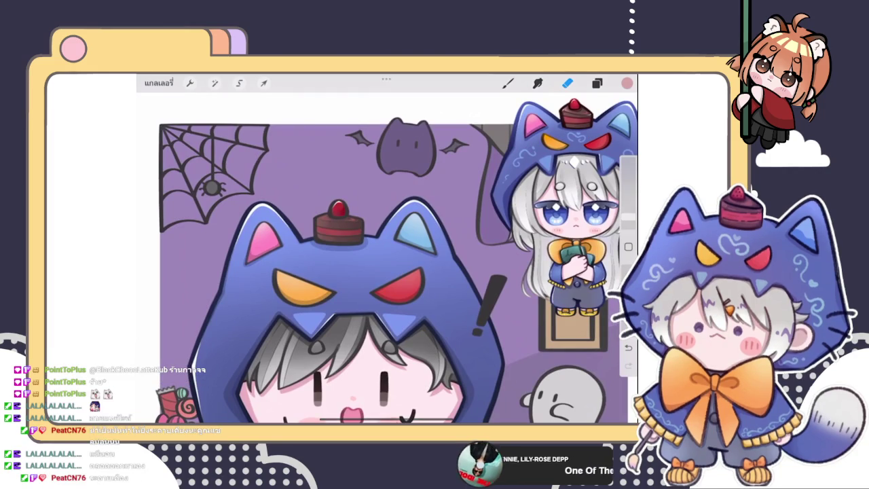
scroll(339, 224, "up", 5)
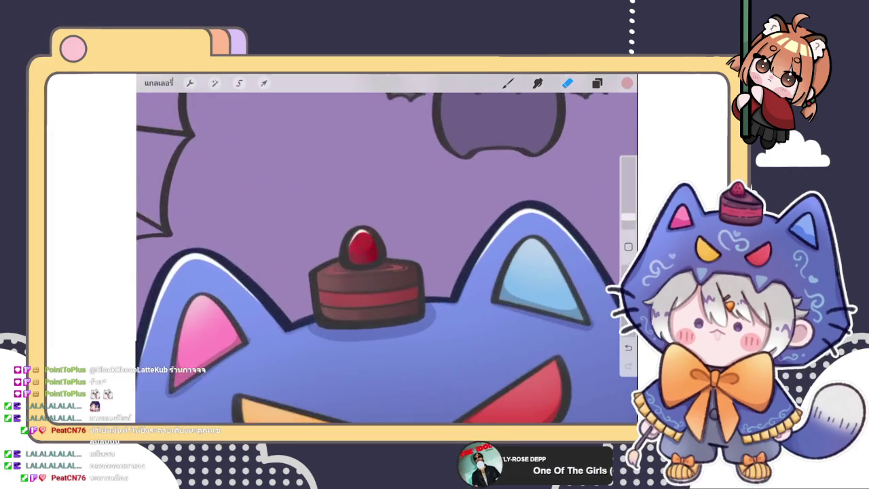
scroll(340, 224, "up", 3)
left_click(597, 83)
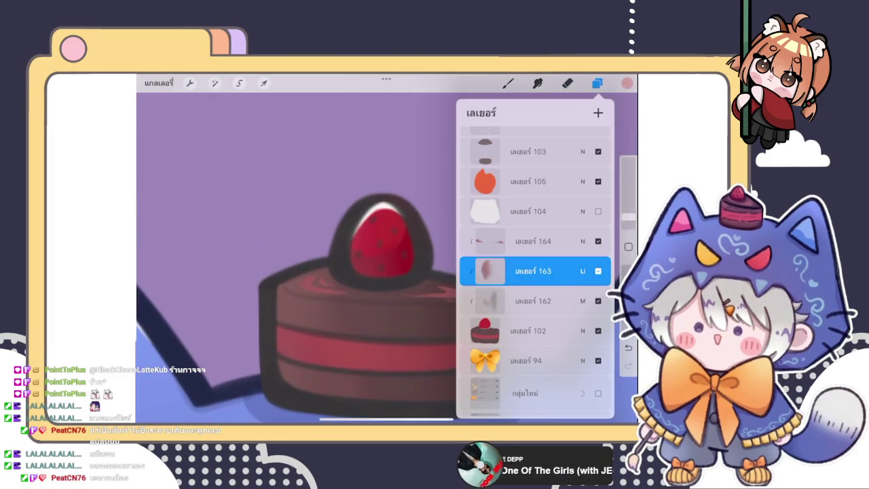
Sample the red from the cake and adjust it slightly on the colour disc.
left_click(597, 83)
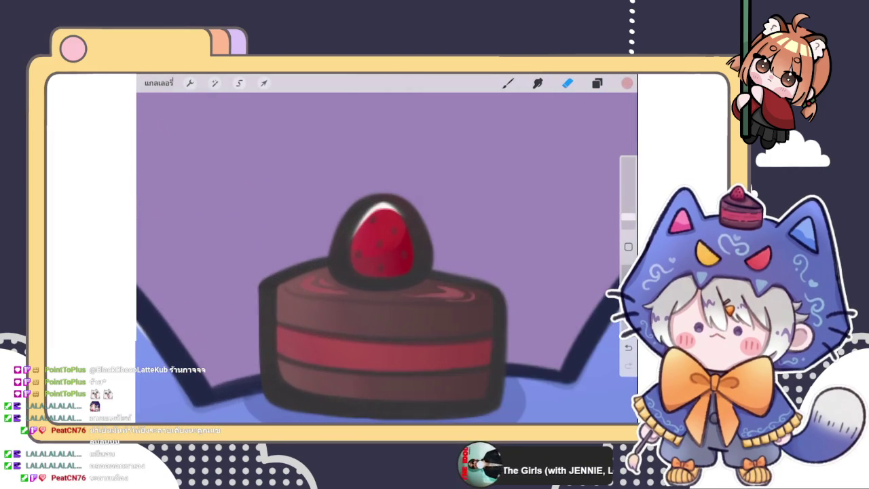
left_click(627, 83)
left_click(390, 297)
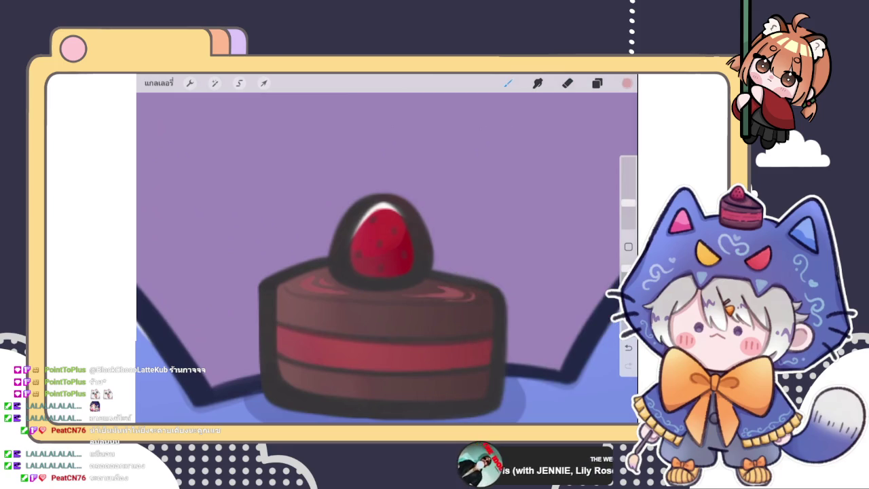
left_click(627, 83)
left_click_drag(549, 187, 544, 167)
Choose the second recent brush and set its size to 2%.
left_click(508, 83)
left_click(508, 83)
left_click(544, 180)
left_click(508, 83)
left_click_drag(628, 204, 628, 218)
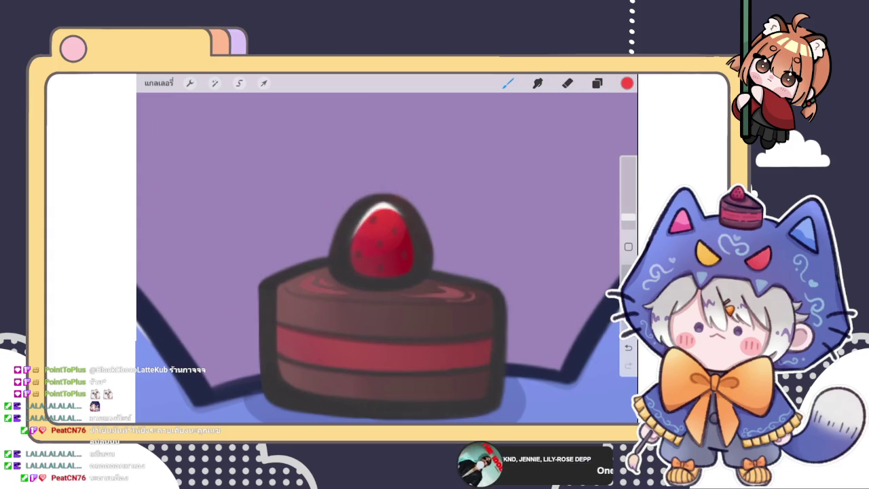
Paint and smudge the strawberry's red shading, then zoom out.
scroll(378, 207, "down", 5)
scroll(387, 258, "up", 3)
scroll(392, 252, "up", 3)
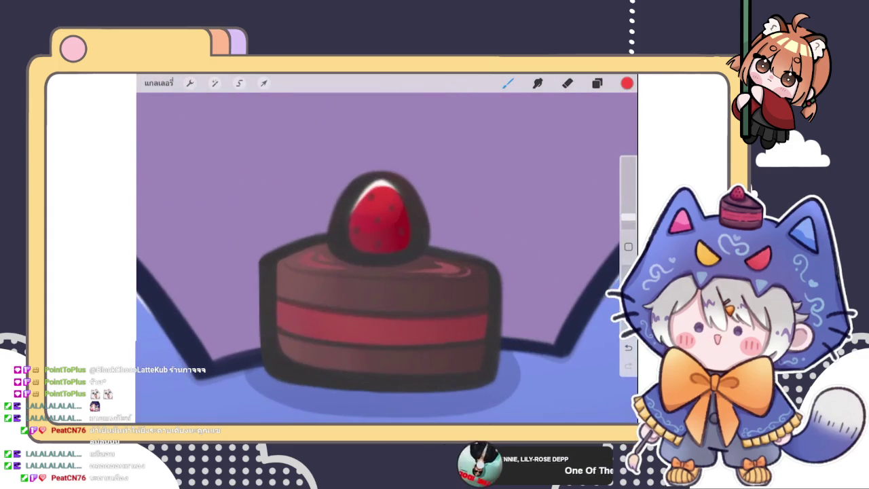
left_click(538, 83)
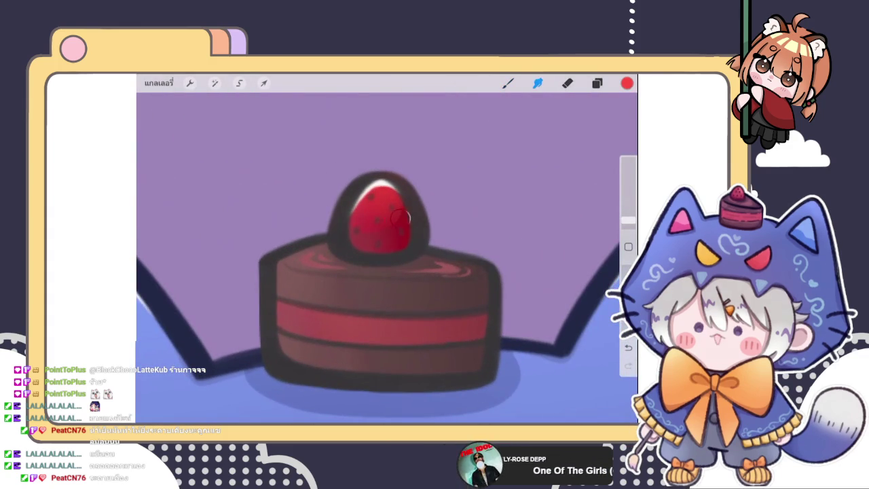
left_click(508, 82)
scroll(387, 258, "down", 3)
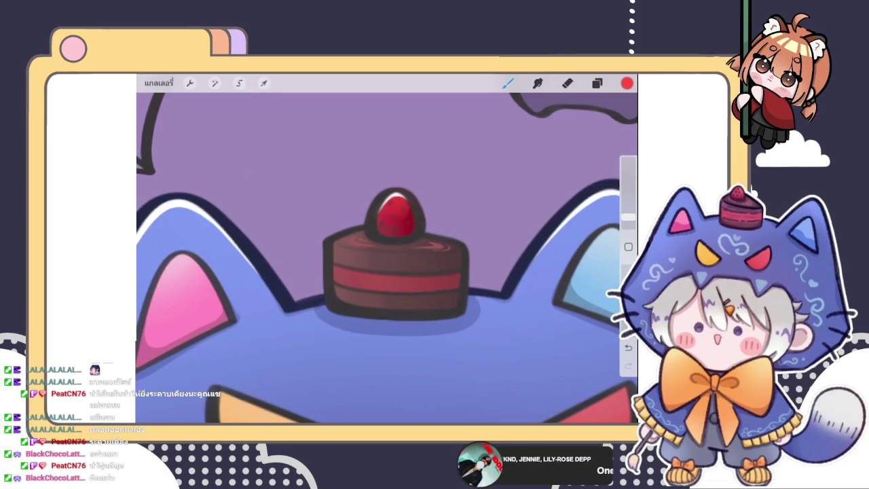
scroll(387, 258, "down", 1)
scroll(387, 259, "down", 1)
scroll(387, 258, "down", 3)
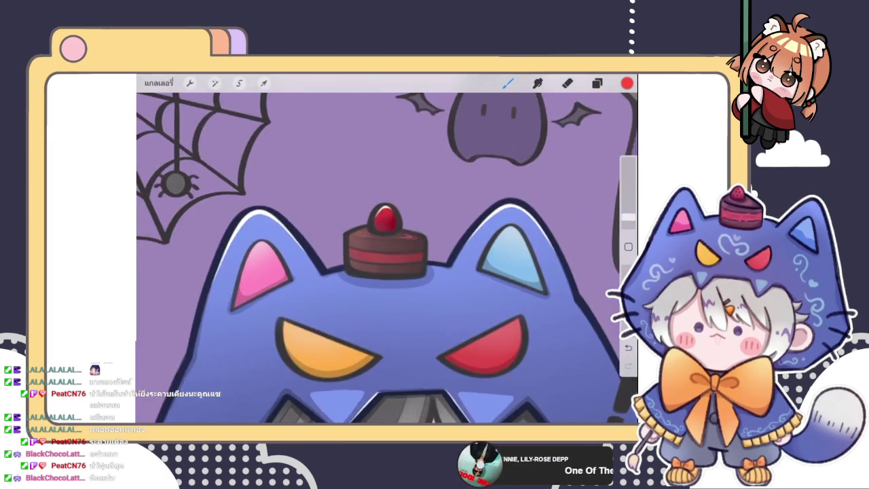
Group layers 162, 163 and 164 together and collapse the new group.
scroll(387, 258, "down", 2)
scroll(387, 258, "up", 3)
left_click(597, 83)
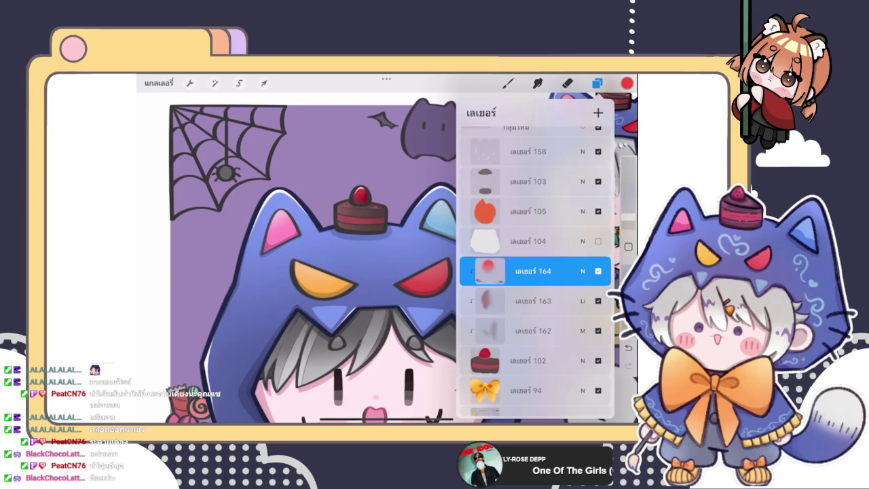
left_click_drag(503, 301, 564, 301)
left_click_drag(502, 331, 563, 331)
left_click(564, 113)
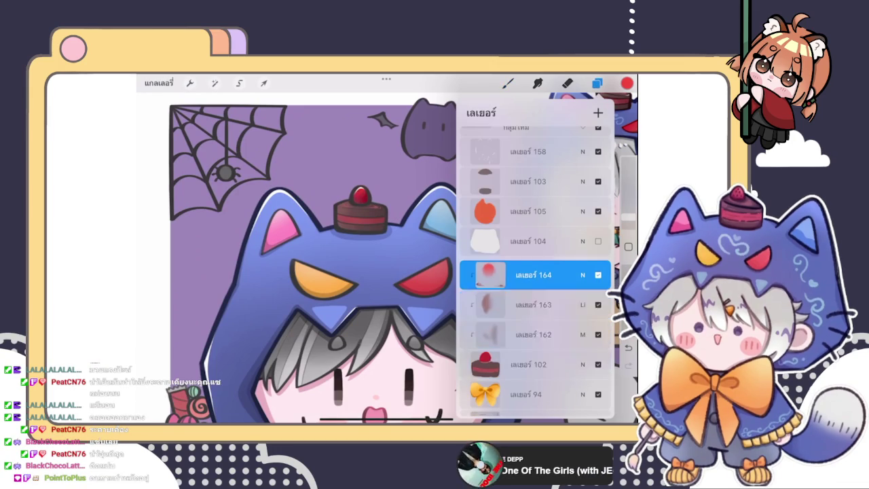
left_click(583, 265)
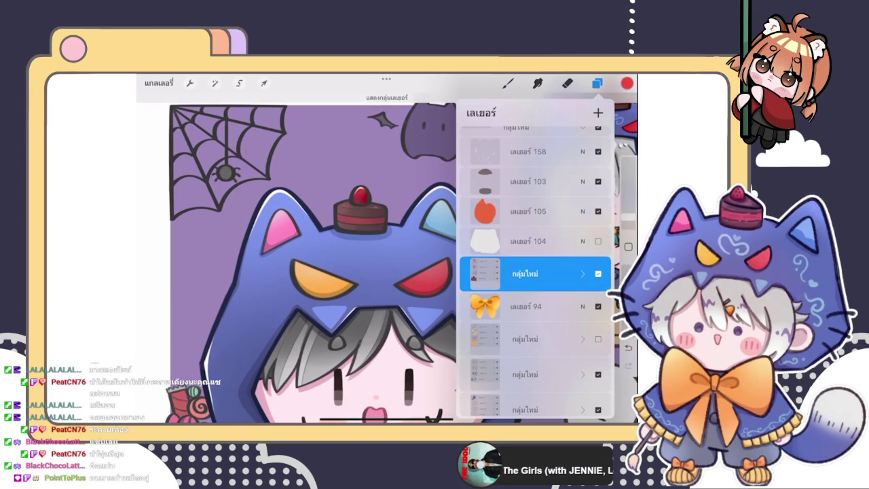
Move layer 103 into the cake's layer group.
scroll(306, 272, "down", 3)
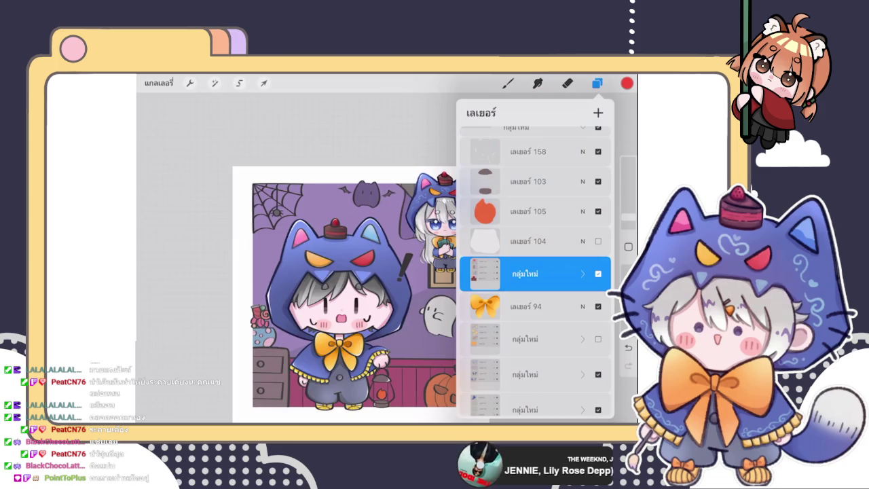
scroll(306, 272, "up", 3)
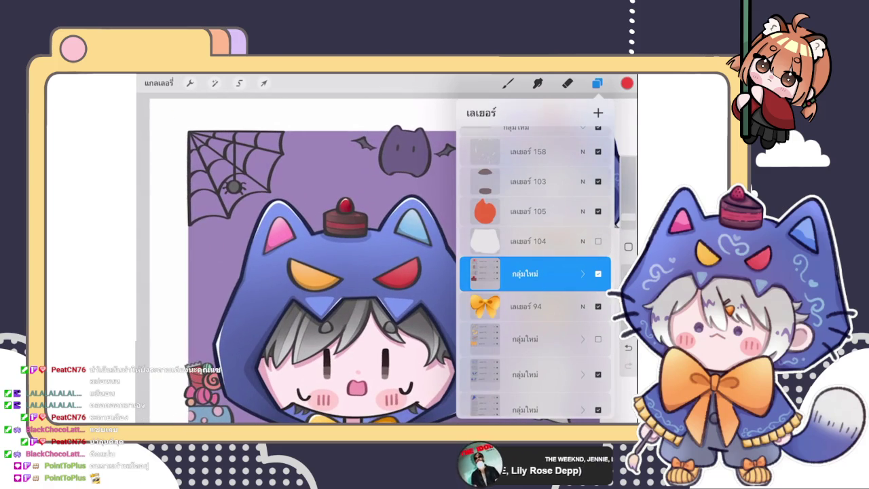
scroll(306, 271, "down", 2)
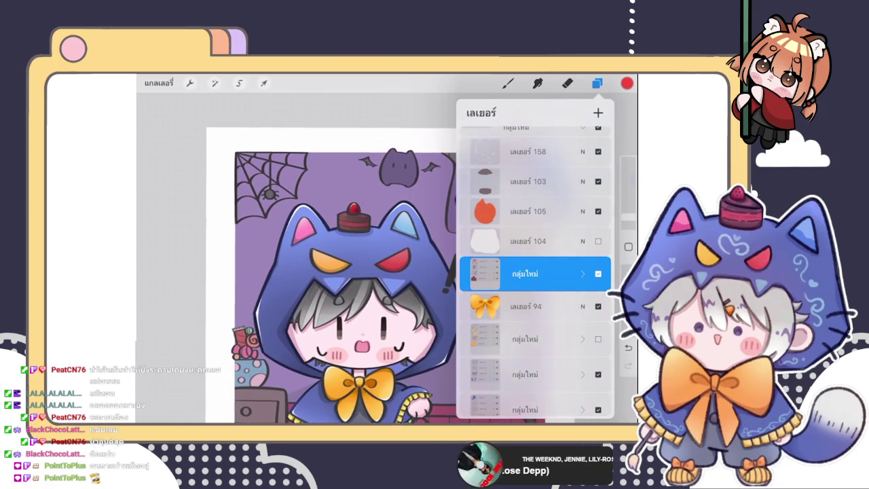
scroll(535, 272, "up", 1)
left_click(528, 227)
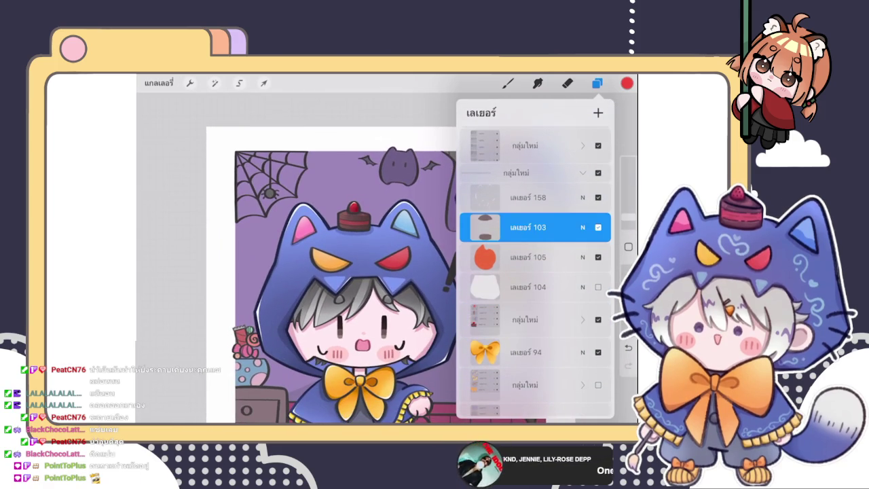
left_click_drag(527, 227, 537, 198)
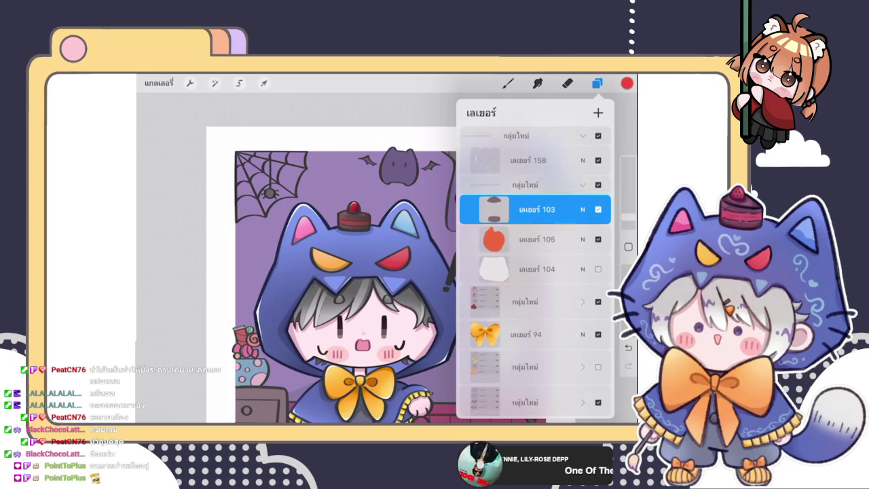
left_click(583, 174)
scroll(326, 272, "down", 2)
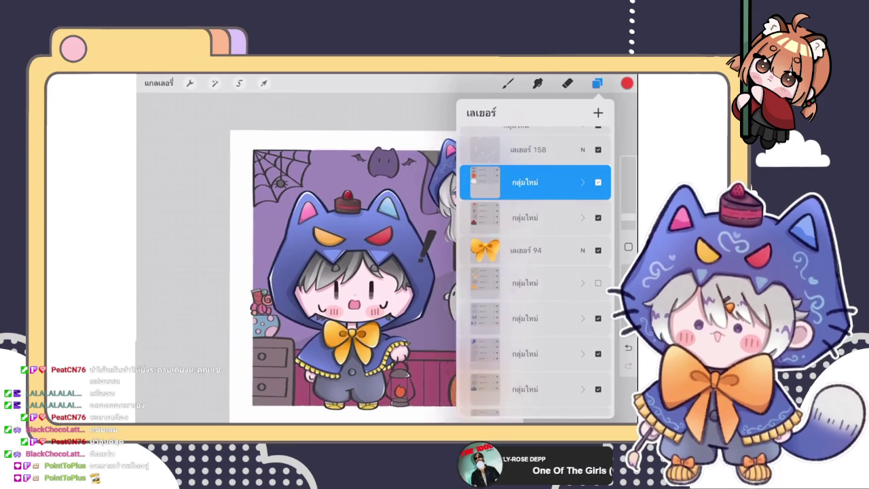
left_click(583, 182)
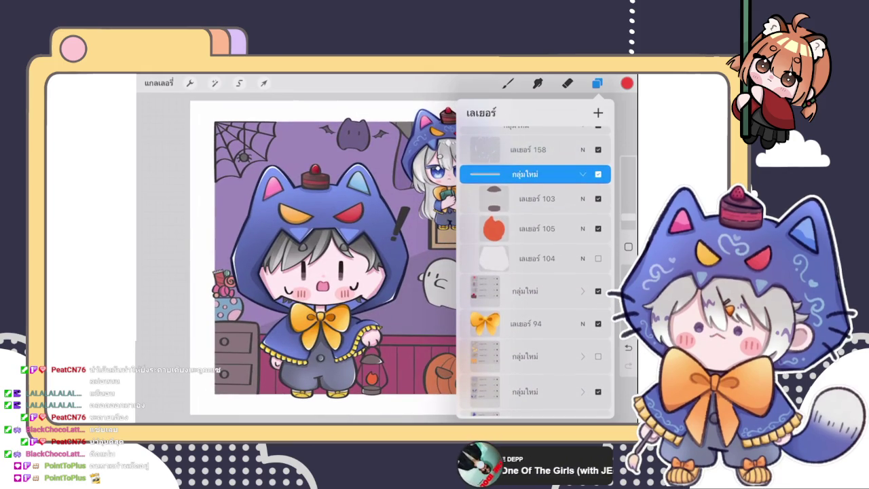
Make layer 104 visible and lower its opacity below half.
left_click(598, 258)
left_click(582, 258)
mouse_move(571, 249)
left_mouse_down()
mouse_move(479, 249)
mouse_move(528, 249)
left_mouse_up()
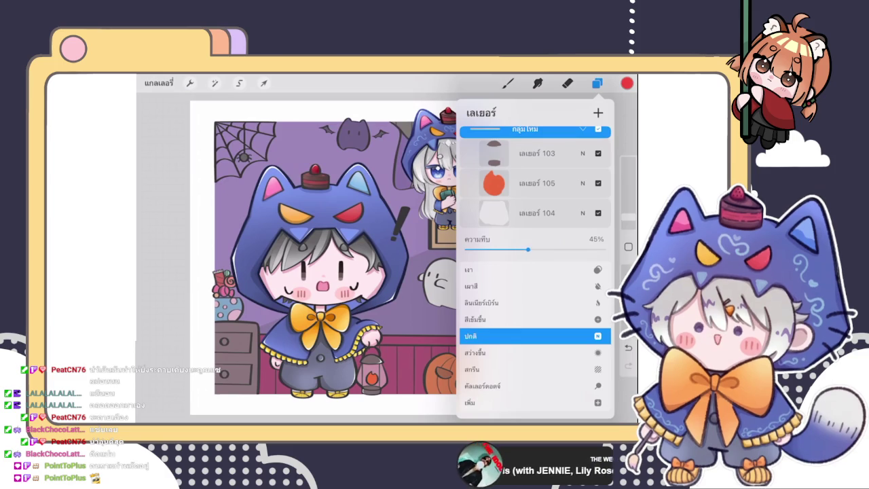
left_click(582, 212)
Flatten the cake's layer group into layer 104 and hide the group below.
left_click(583, 129)
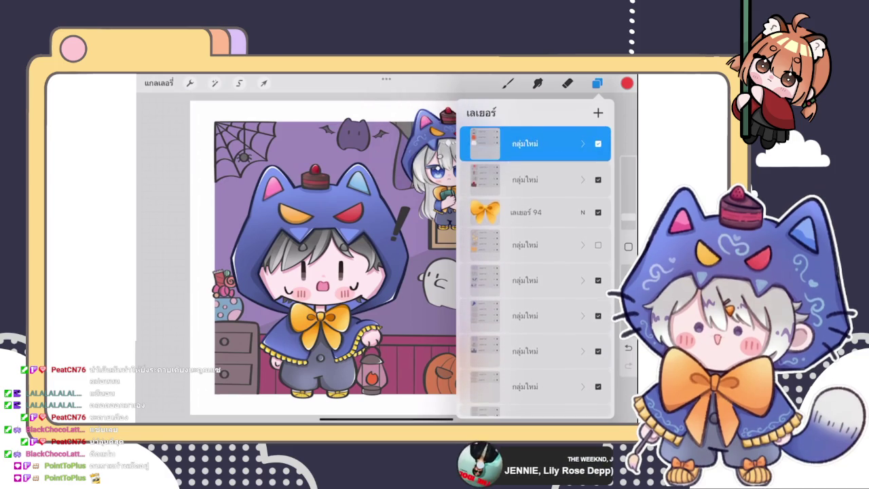
left_click_drag(577, 143, 489, 143)
left_click(535, 143)
left_click(525, 200)
left_click(431, 208)
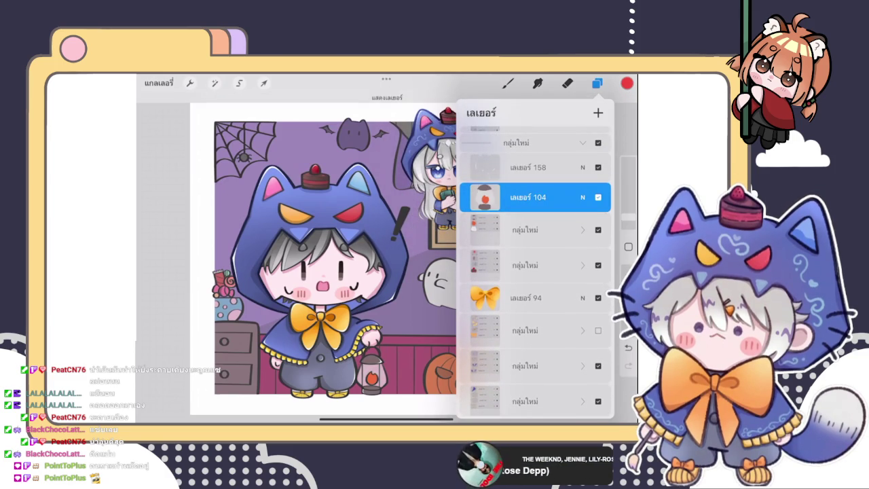
left_click(598, 229)
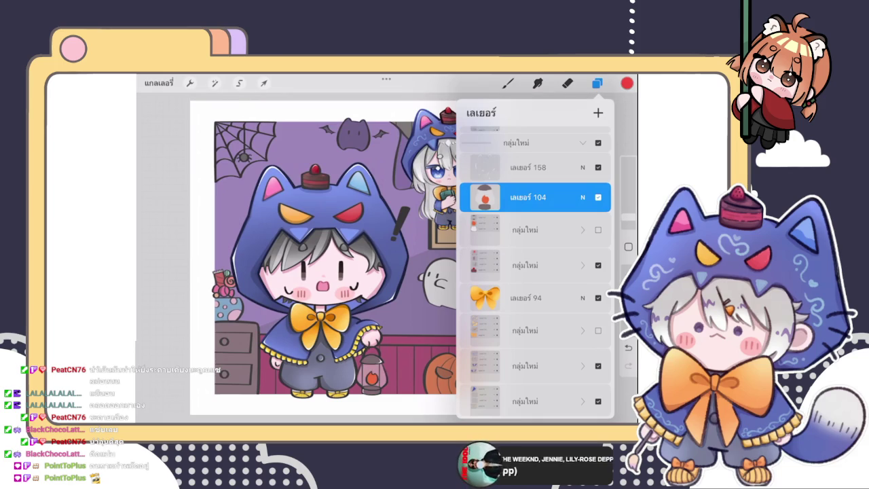
scroll(340, 258, "down", 3)
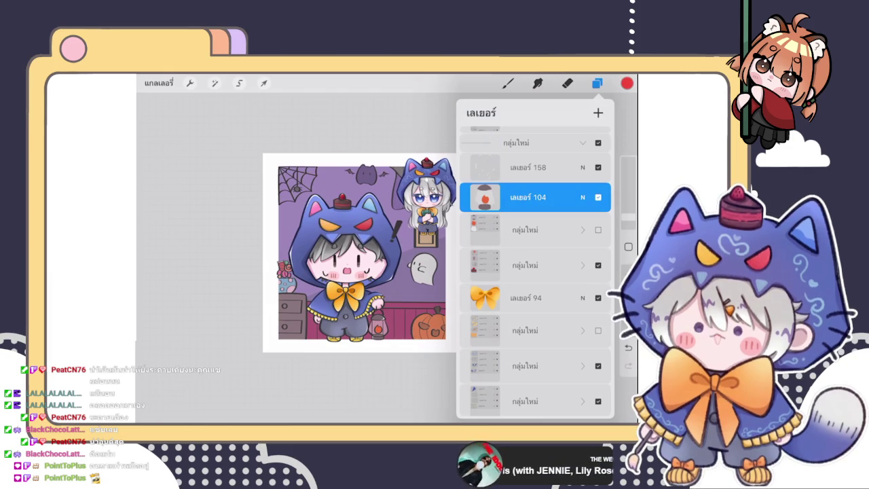
With the Brush in white, zoom in and paint a highlight on the cake's top-left rim.
left_click(508, 83)
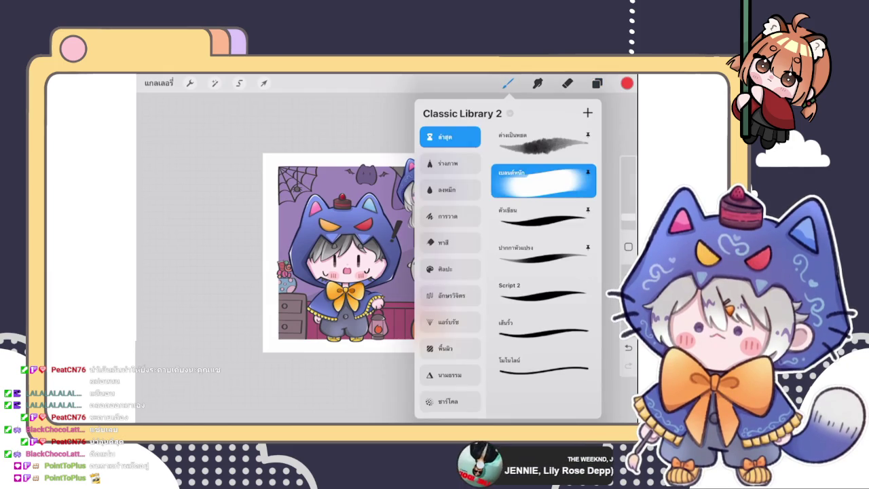
left_click(508, 83)
left_click(627, 83)
left_click(503, 171)
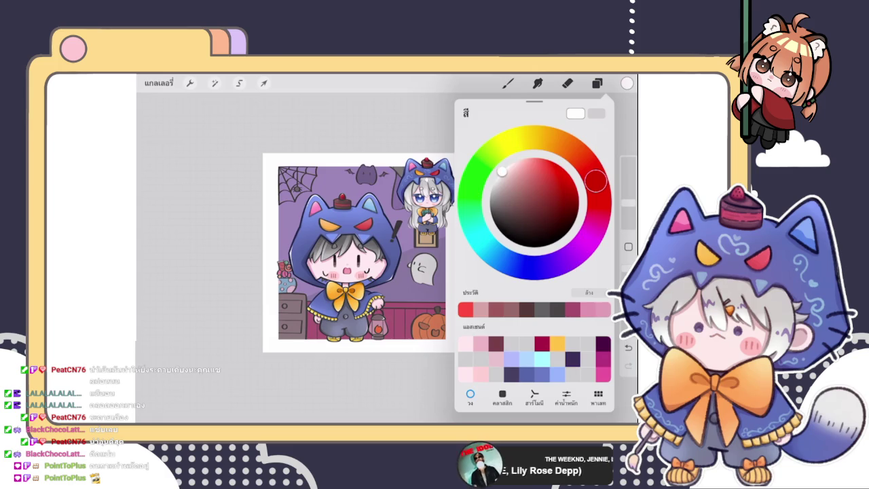
left_click(627, 83)
scroll(343, 204, "up", 5)
scroll(343, 203, "up", 5)
scroll(343, 204, "up", 3)
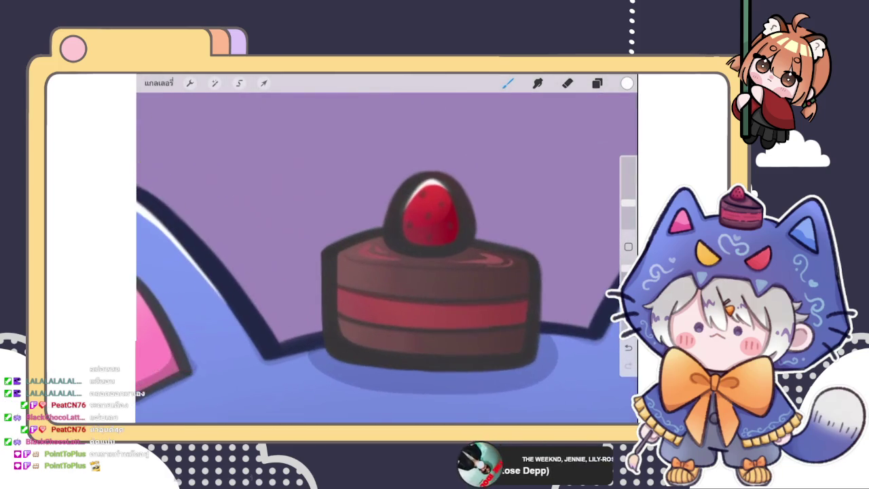
mouse_move(358, 248)
left_mouse_down()
mouse_move(343, 253)
mouse_move(367, 242)
left_mouse_up()
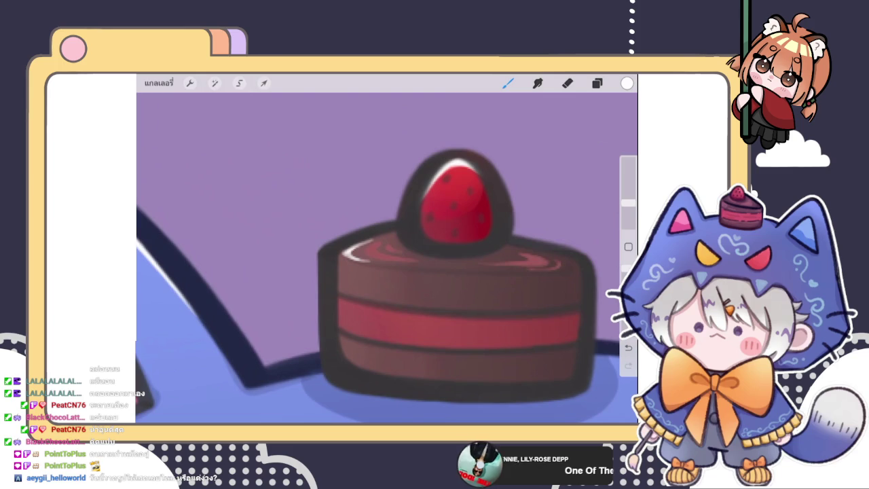
Set the Eraser to 1% and paint a white highlight along the cake's top-left edge.
left_click(568, 83)
left_click(628, 220)
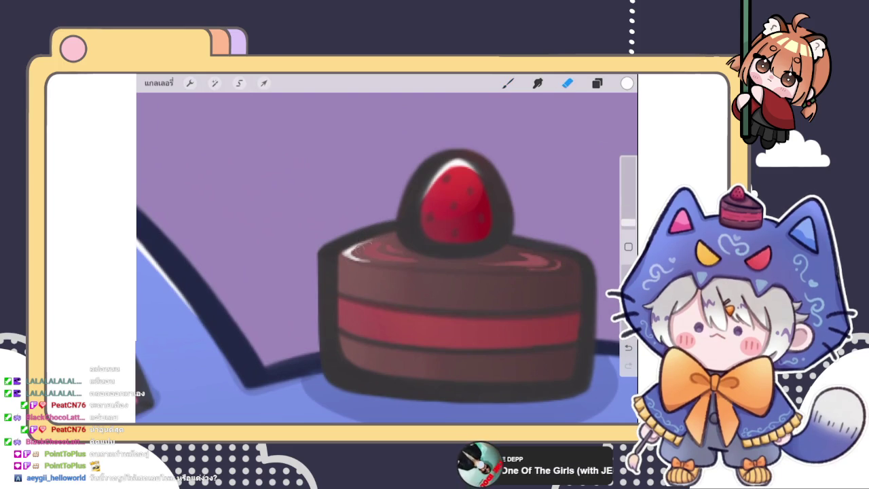
scroll(387, 286, "up", 3)
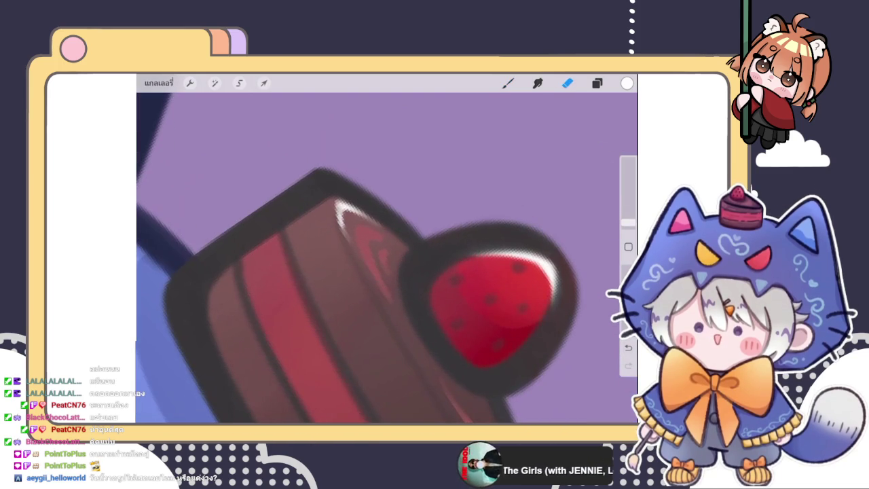
left_click(508, 82)
left_click_drag(339, 221, 359, 269)
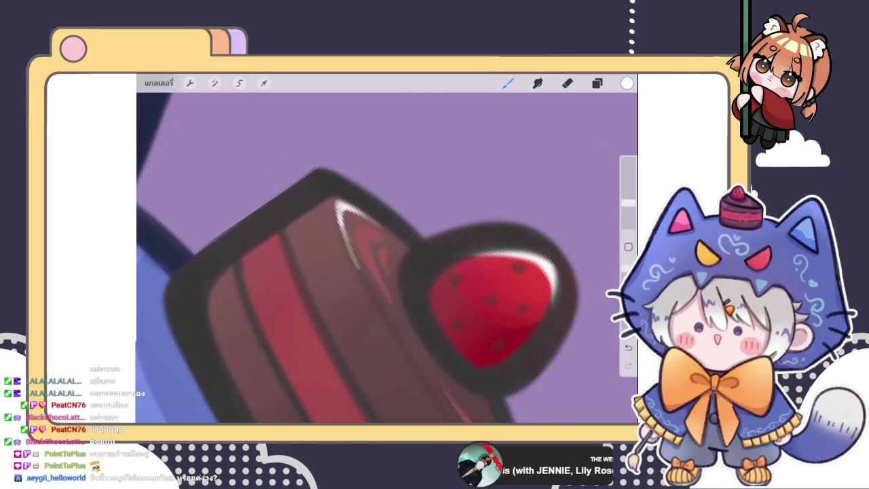
left_click(568, 83)
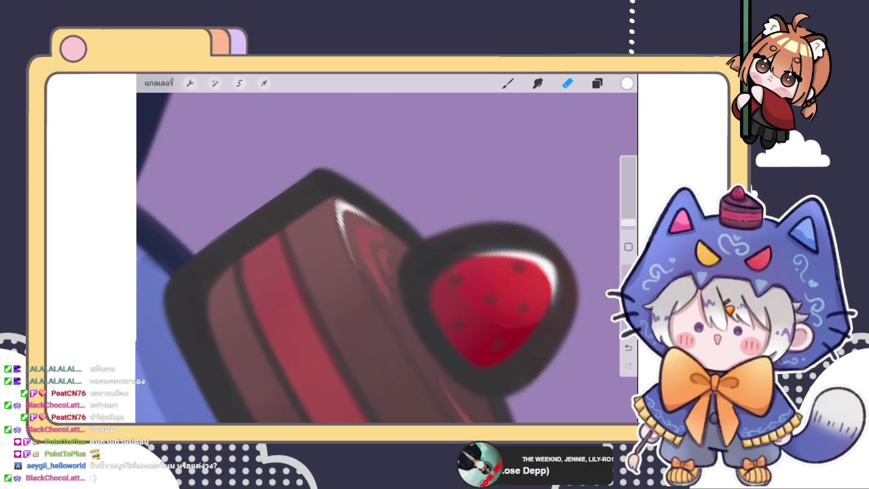
Add thin white strokes on the cake's side, extending the highlight upward and thickening its bottom.
scroll(387, 258, "down", 5)
scroll(387, 258, "down", 5)
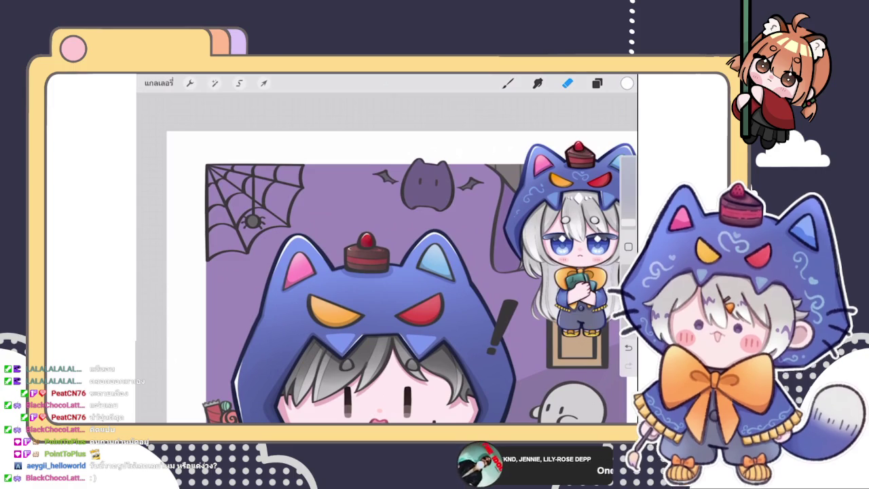
scroll(360, 280, "up", 5)
key("b")
scroll(387, 258, "up", 5)
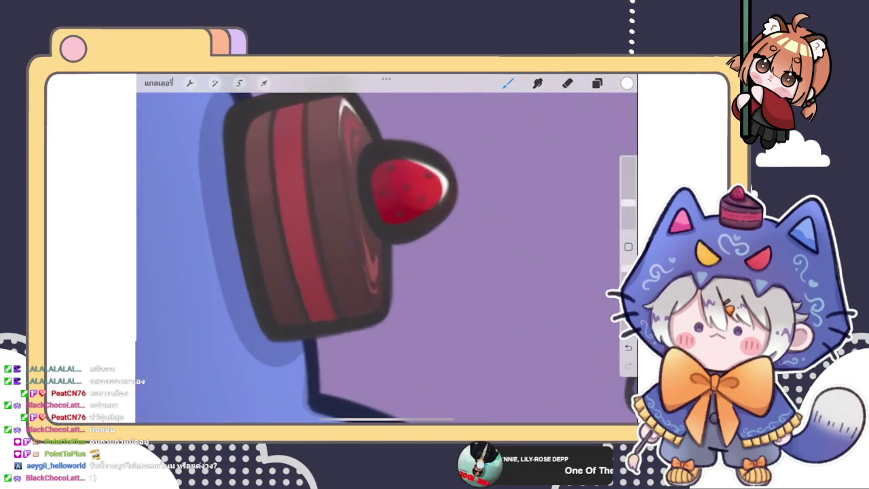
scroll(387, 258, "down", 5)
scroll(387, 258, "up", 5)
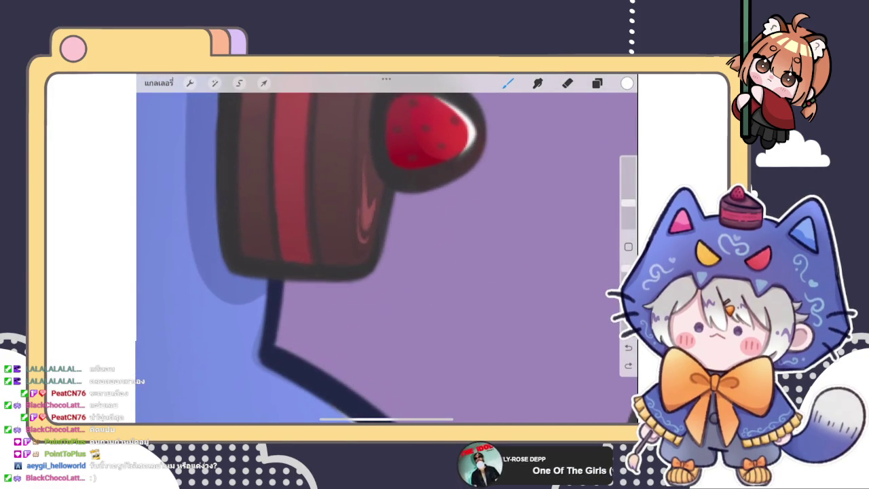
mouse_move(350, 221)
left_mouse_down()
mouse_move(353, 257)
mouse_move(345, 268)
left_mouse_up()
scroll(387, 258, "down", 3)
scroll(360, 245, "up", 3)
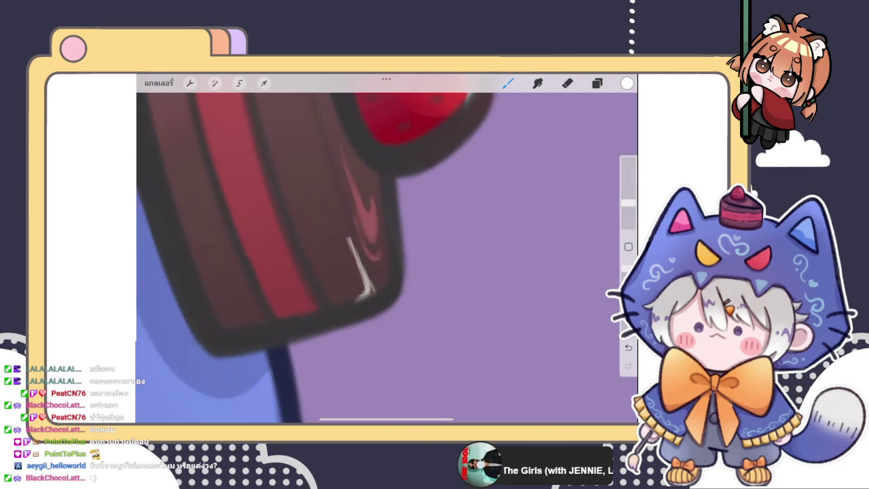
left_click_drag(343, 219, 356, 254)
left_click_drag(363, 288, 372, 299)
Erase the excess at the top of the cake's highlight, then zoom back out with the Brush.
left_click(568, 83)
mouse_move(339, 218)
left_mouse_down()
mouse_move(355, 281)
mouse_move(344, 297)
left_mouse_up()
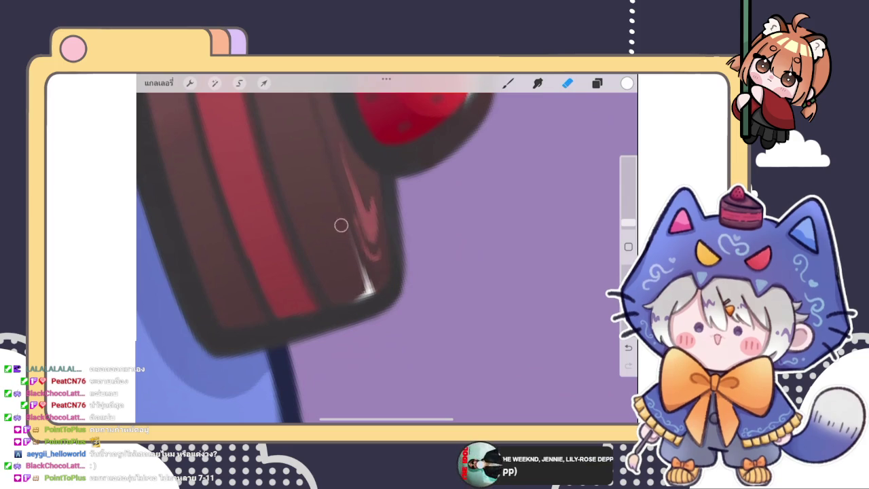
scroll(343, 233, "down", 3)
scroll(387, 258, "down", 3)
scroll(387, 258, "down", 3)
scroll(387, 259, "down", 2)
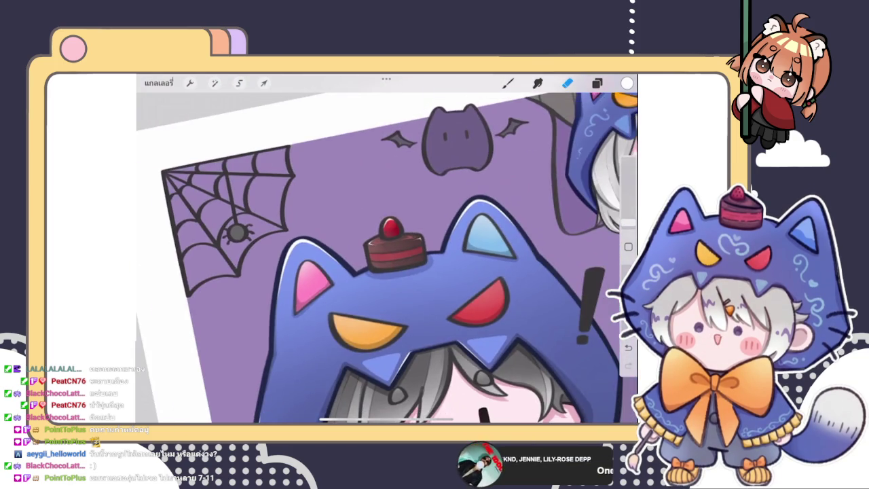
scroll(387, 258, "down", 2)
scroll(388, 258, "up", 5)
left_click(508, 83)
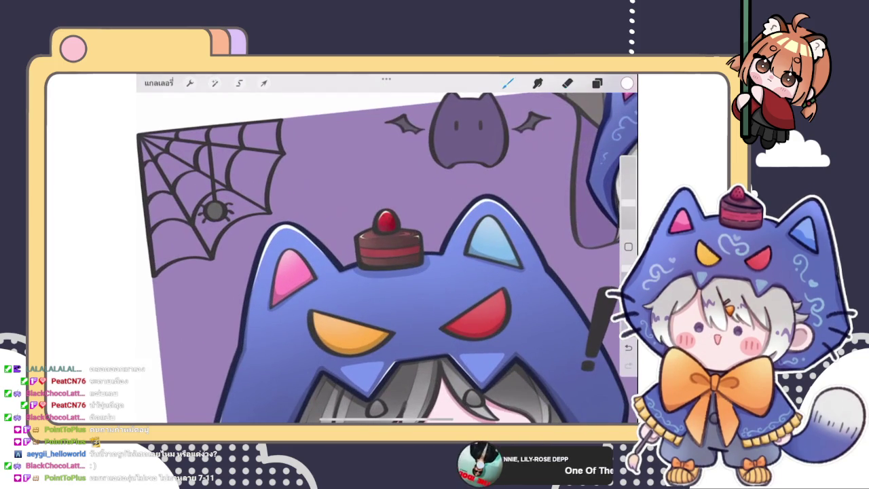
scroll(387, 258, "up", 3)
scroll(398, 255, "up", 3)
scroll(388, 258, "down", 3)
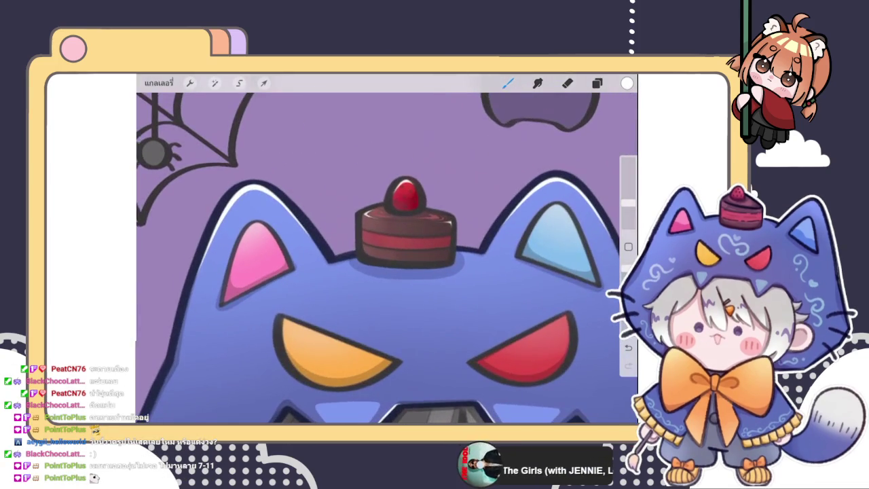
scroll(387, 258, "down", 3)
scroll(387, 259, "down", 2)
scroll(435, 292, "down", 3)
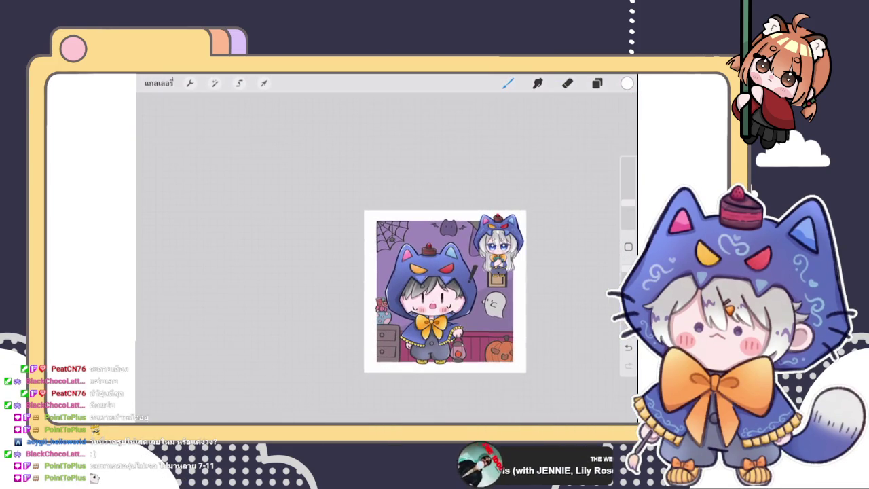
scroll(445, 292, "up", 3)
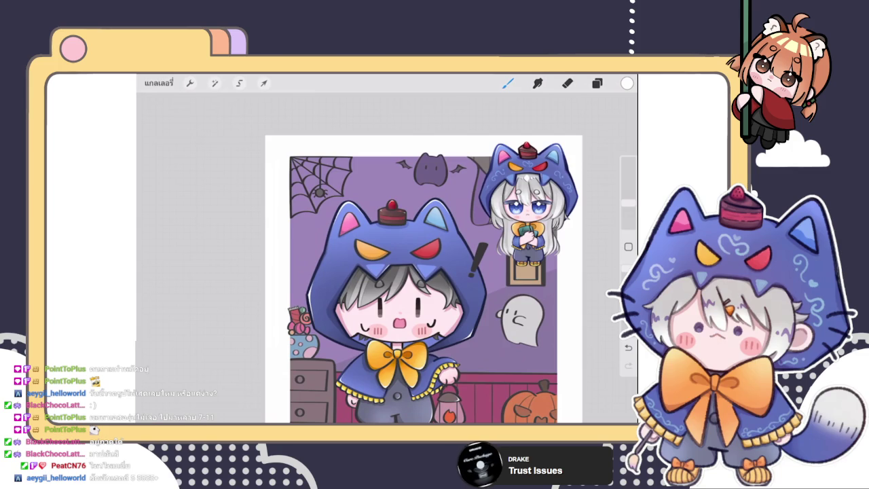
scroll(421, 279, "up", 1)
scroll(421, 279, "up", 1)
scroll(408, 271, "up", 3)
scroll(407, 271, "up", 2)
scroll(387, 258, "up", 2)
scroll(387, 258, "up", 1)
scroll(387, 258, "down", 2)
scroll(387, 258, "down", 5)
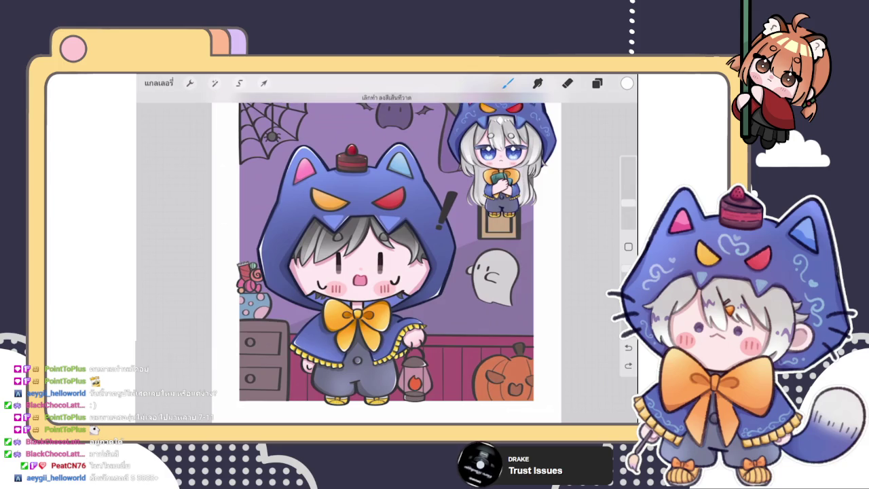
scroll(388, 258, "up", 5)
Paint a white shine on the orange eye's upper-left edge.
scroll(387, 258, "up", 3)
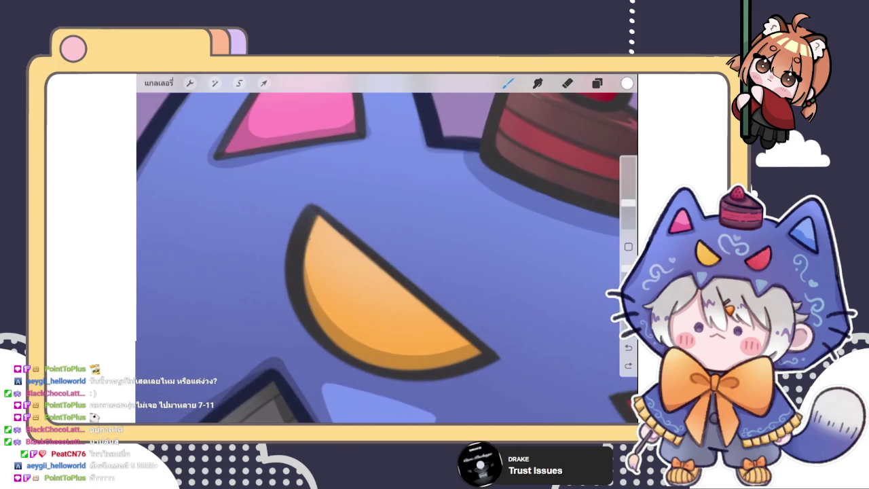
left_click_drag(310, 236, 322, 218)
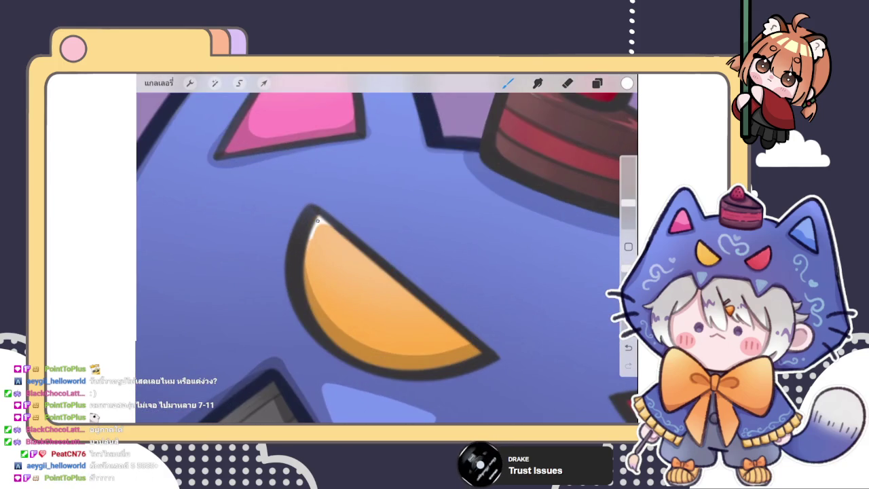
key("e")
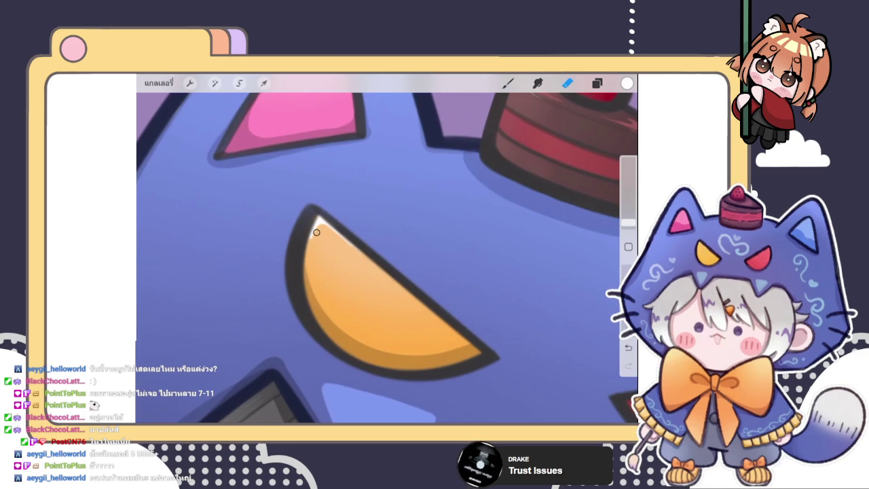
scroll(387, 258, "down", 3)
scroll(388, 258, "up", 4)
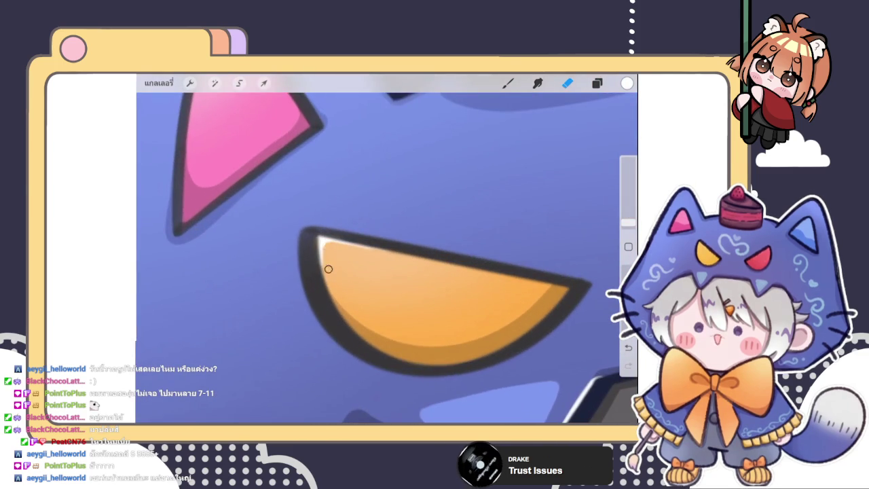
Zoom back out, return to the Brush and show the layer list.
scroll(328, 272, "down", 3)
scroll(327, 272, "down", 2)
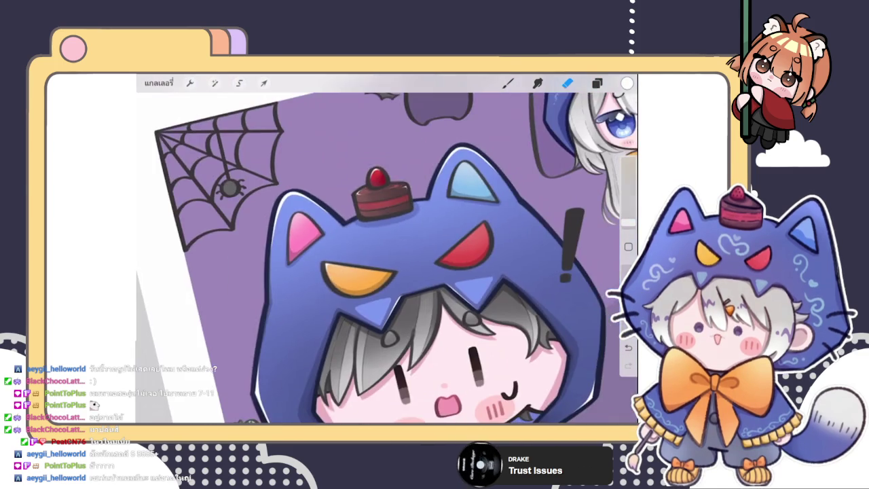
scroll(388, 258, "down", 3)
key("b")
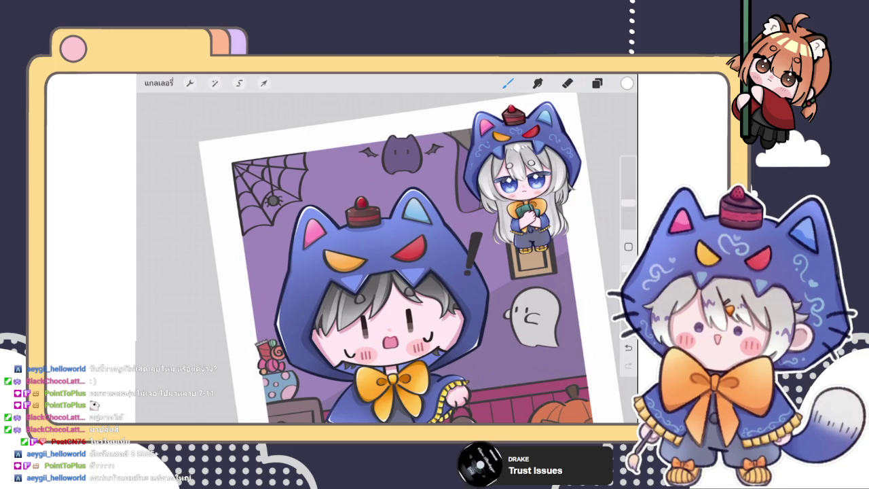
left_click(597, 83)
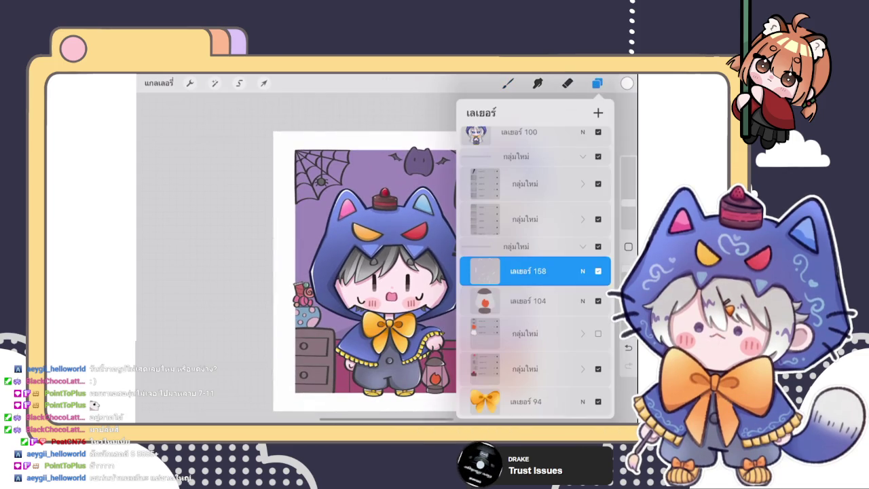
Hide the layers panel to reveal the whole illustration, leaving the Eraser selected.
left_click(508, 83)
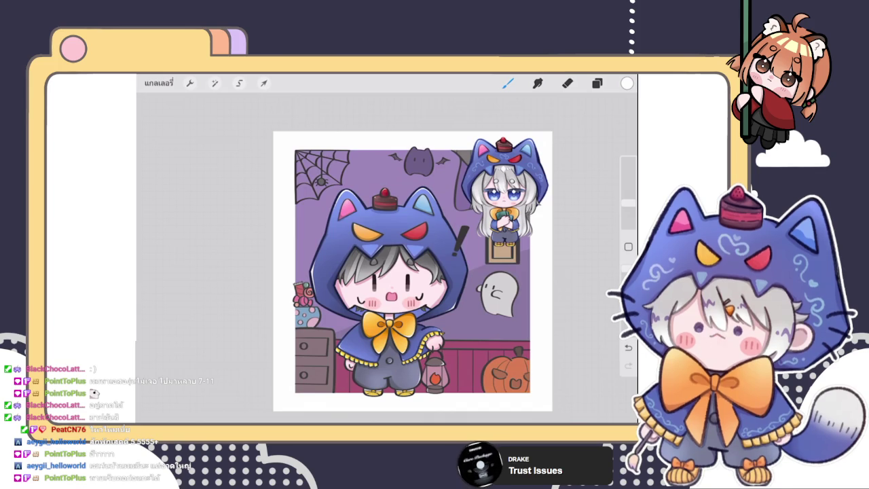
left_click(597, 83)
left_click(567, 83)
left_click(597, 83)
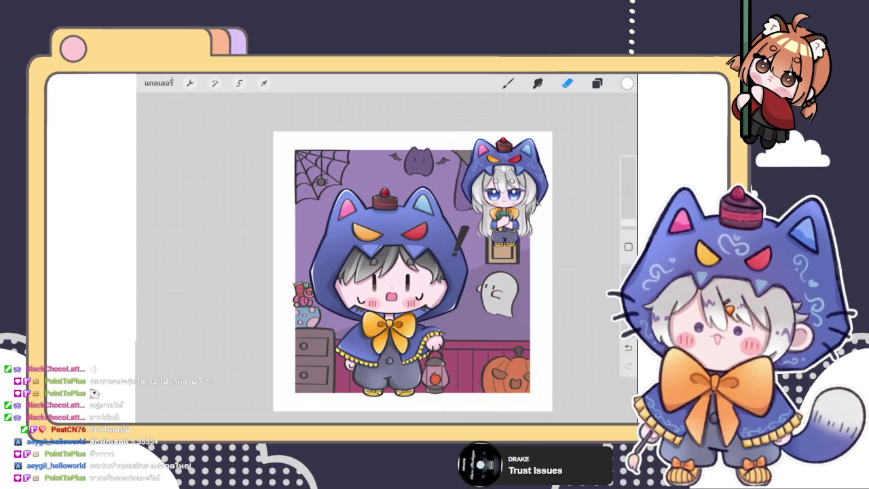
scroll(322, 180, "up", 5)
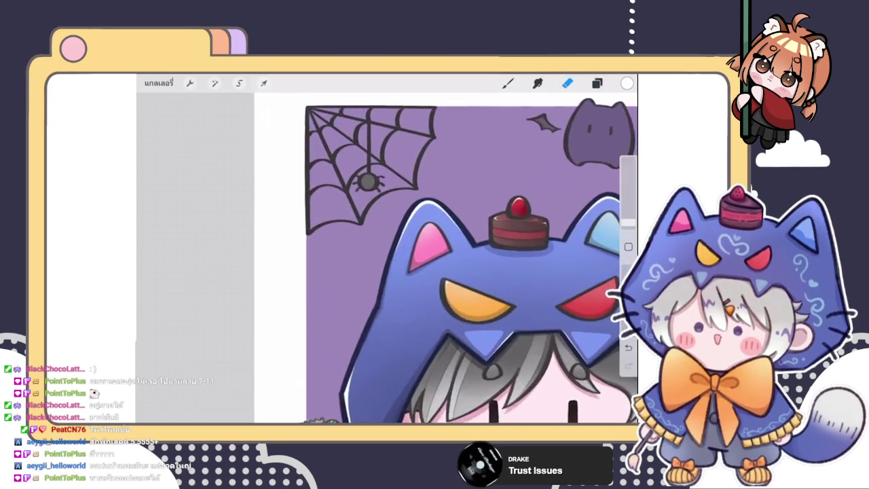
Paint a white highlight arc over the spider's top and down its left edge.
scroll(321, 180, "up", 5)
scroll(322, 180, "up", 3)
left_click(508, 83)
left_click_drag(347, 248, 426, 234)
left_click_drag(353, 243, 350, 267)
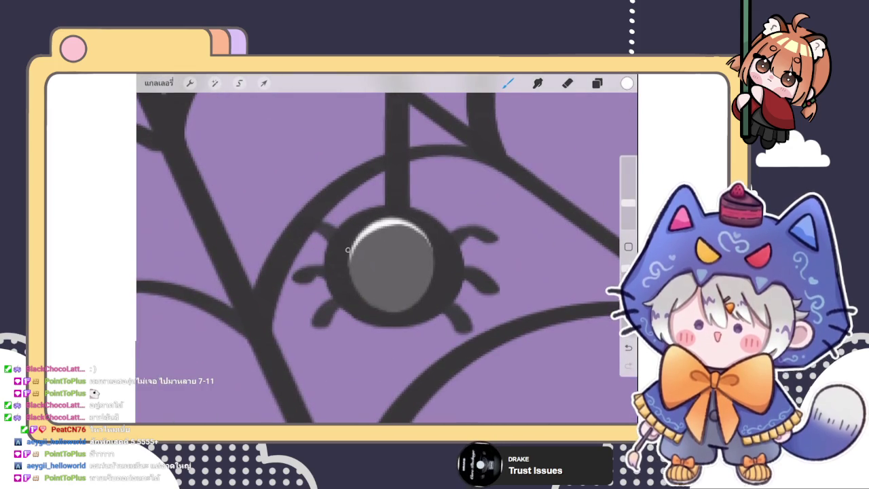
Zoom out to review the spider's shine, toggling to the Eraser and back to the Brush.
scroll(387, 251, "down", 5)
scroll(387, 252, "down", 5)
scroll(442, 271, "up", 5)
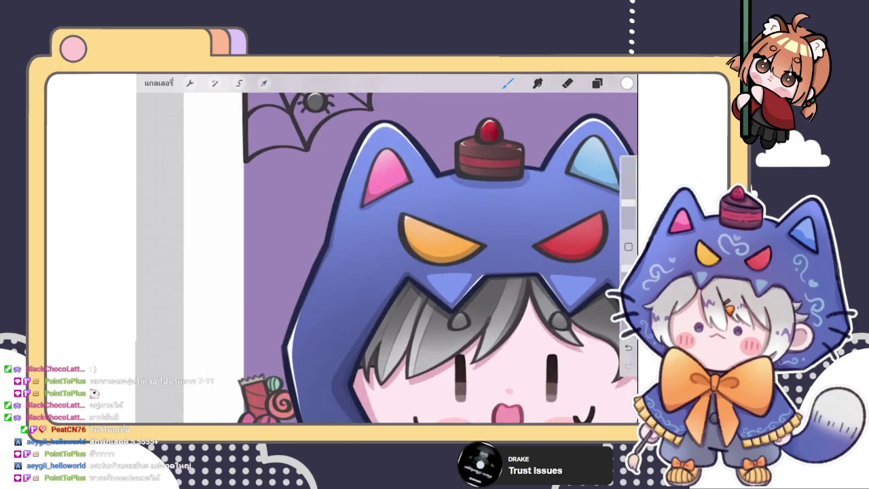
scroll(438, 258, "up", 5)
scroll(438, 258, "down", 4)
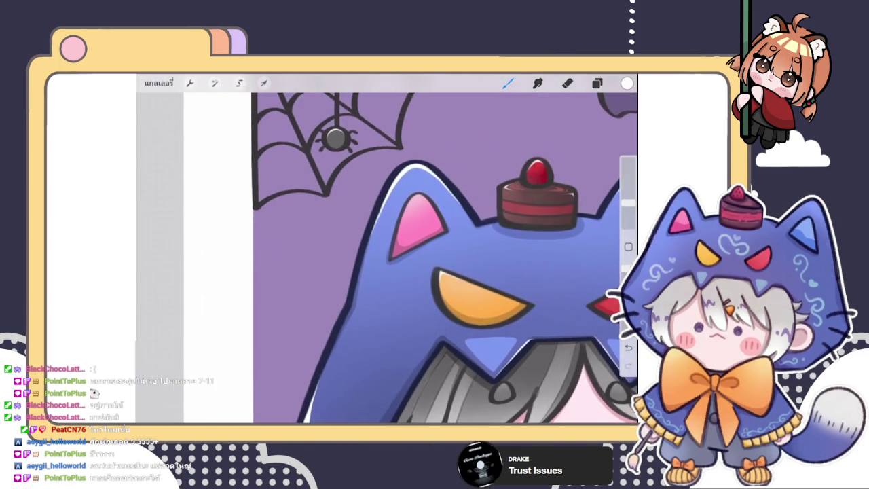
scroll(335, 140, "up", 3)
scroll(316, 188, "up", 3)
scroll(359, 243, "up", 2)
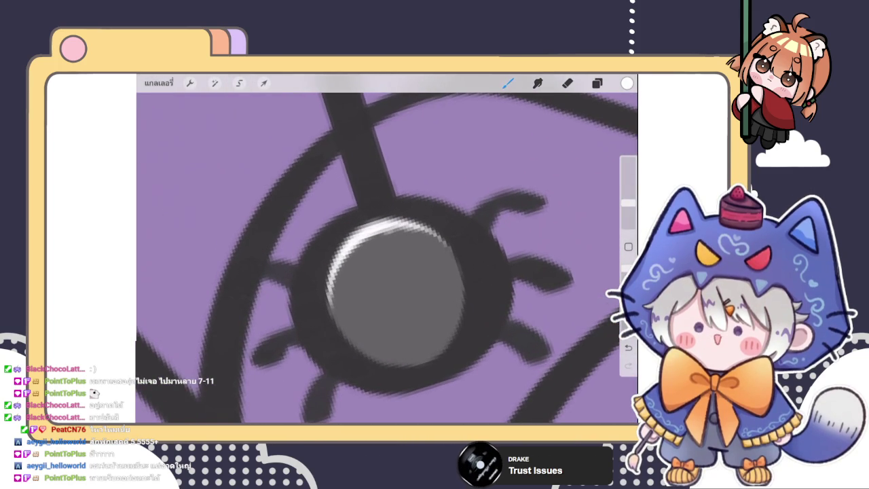
key("e")
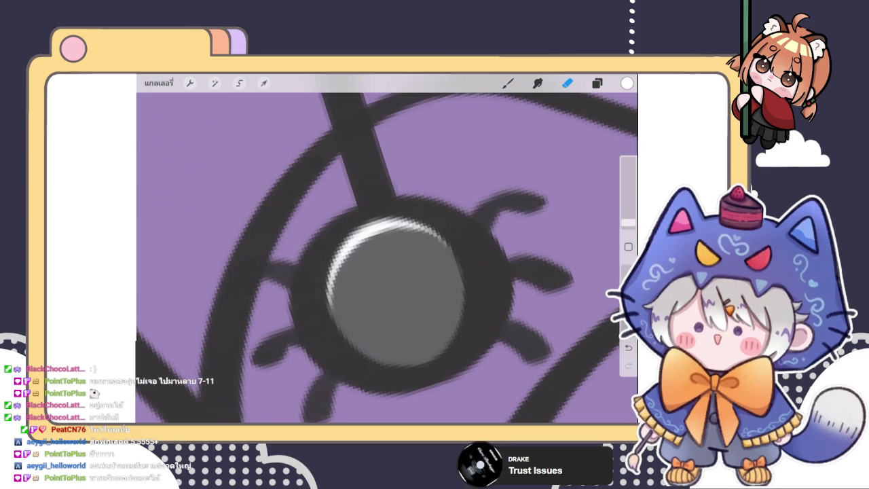
scroll(387, 258, "down", 2)
scroll(387, 258, "down", 2)
scroll(388, 258, "down", 2)
scroll(387, 259, "down", 1)
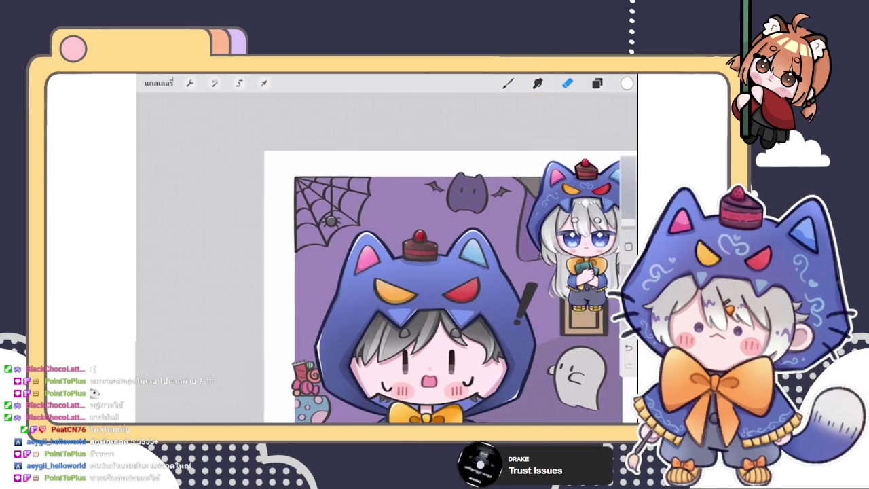
scroll(435, 286, "down", 2)
key("b")
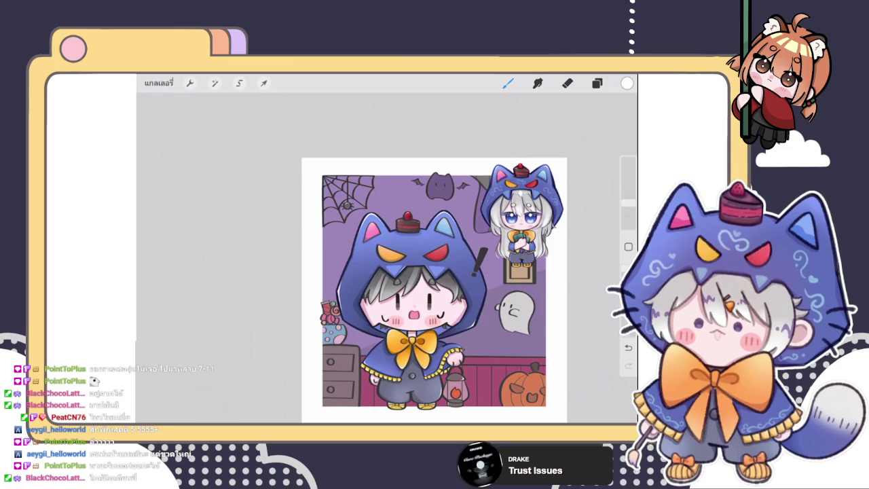
Check the layer list, then try a white highlight on the bat-cat's left edge and undo it as too thick.
left_click(597, 83)
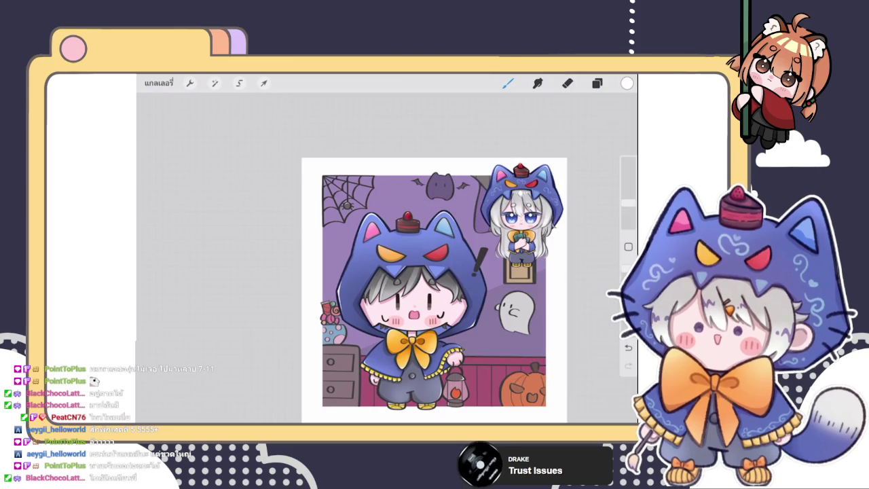
scroll(468, 183, "up", 5)
left_click(598, 83)
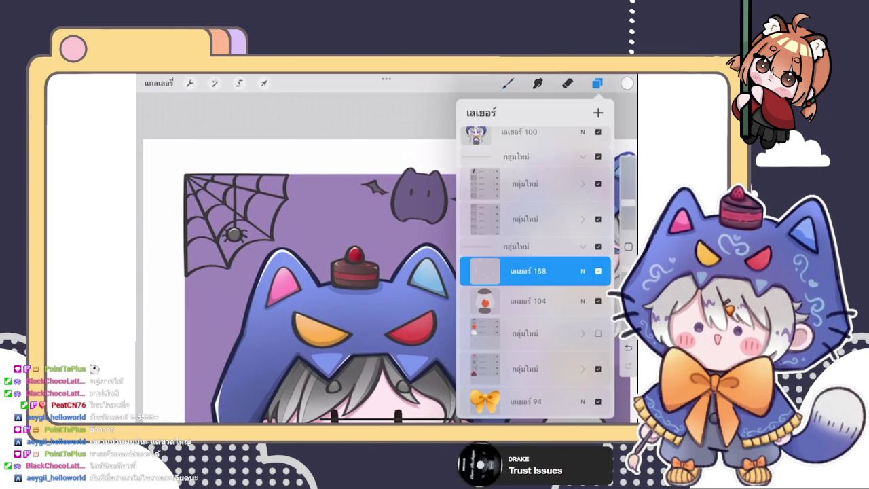
left_click(598, 83)
scroll(435, 272, "up", 3)
scroll(434, 272, "up", 5)
scroll(388, 258, "down", 2)
scroll(387, 258, "down", 1)
mouse_move(314, 216)
left_mouse_down()
mouse_move(311, 286)
mouse_move(343, 323)
left_mouse_up()
key("ctrl+z")
Redraw a thinner highlight up to the head and trim it with a 1% Eraser.
mouse_move(325, 183)
left_mouse_down()
mouse_move(314, 224)
mouse_move(336, 330)
left_mouse_up()
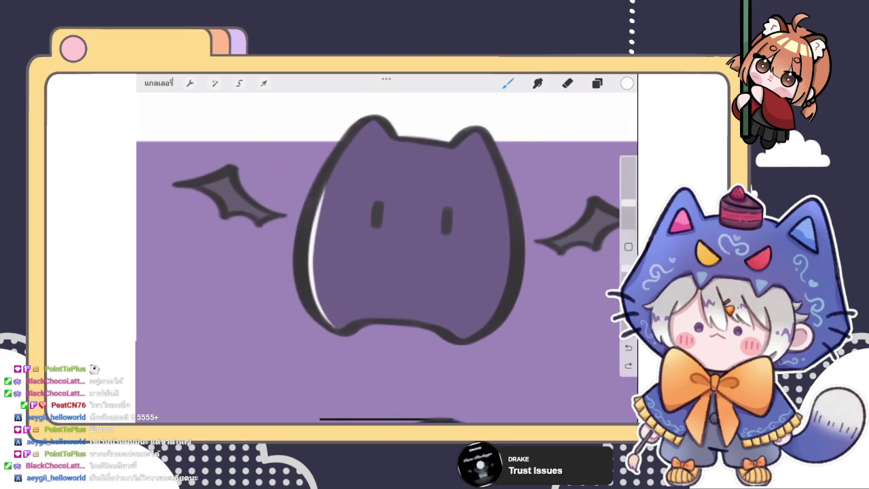
left_click_drag(330, 165, 316, 221)
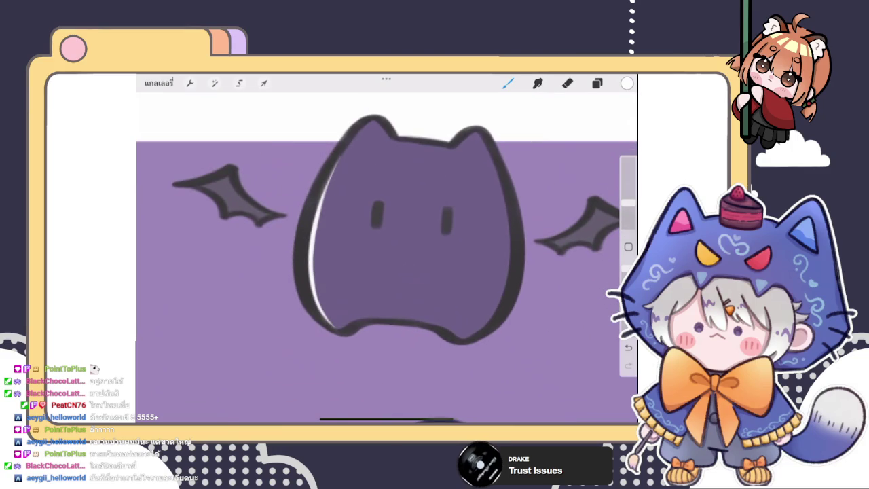
left_click(568, 83)
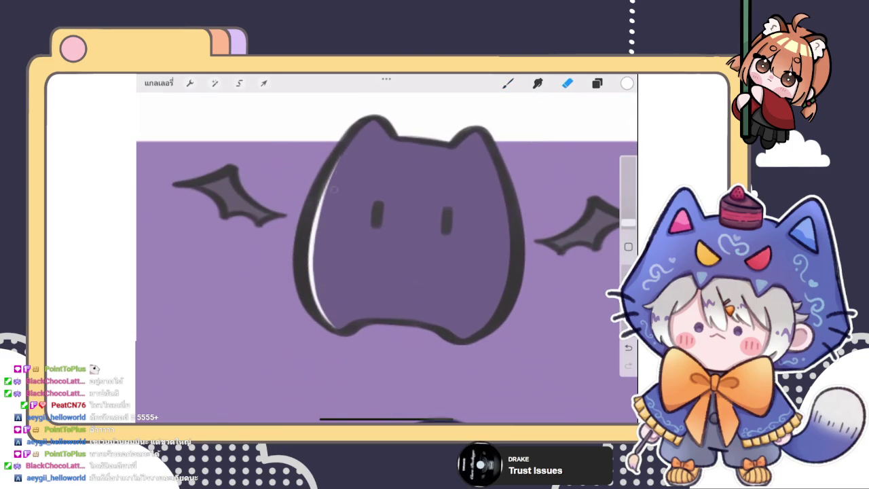
left_click(629, 222)
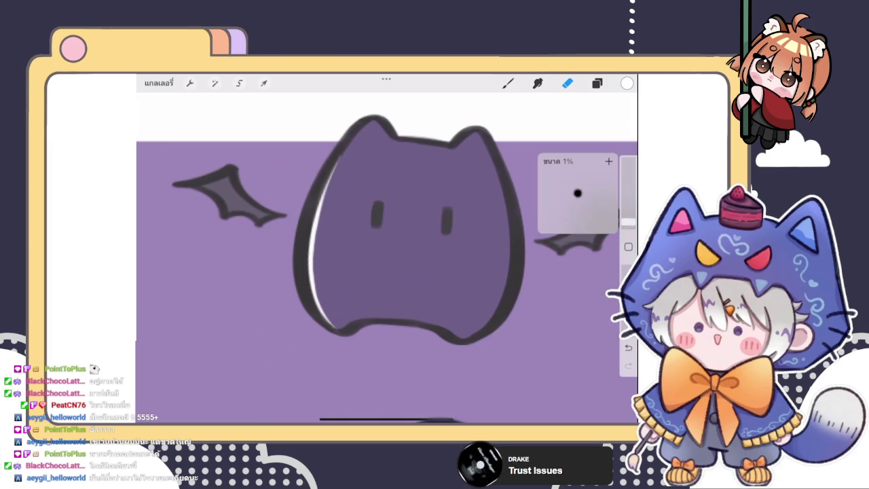
mouse_move(356, 168)
left_mouse_down()
mouse_move(330, 249)
mouse_move(330, 217)
mouse_move(338, 196)
mouse_move(331, 233)
mouse_move(340, 320)
mouse_move(326, 284)
mouse_move(329, 235)
mouse_move(360, 151)
mouse_move(332, 264)
mouse_move(328, 244)
mouse_move(339, 331)
left_mouse_up()
scroll(385, 272, "down", 3)
scroll(386, 272, "down", 3)
scroll(385, 271, "down", 2)
scroll(364, 309, "down", 3)
scroll(387, 289, "up", 3)
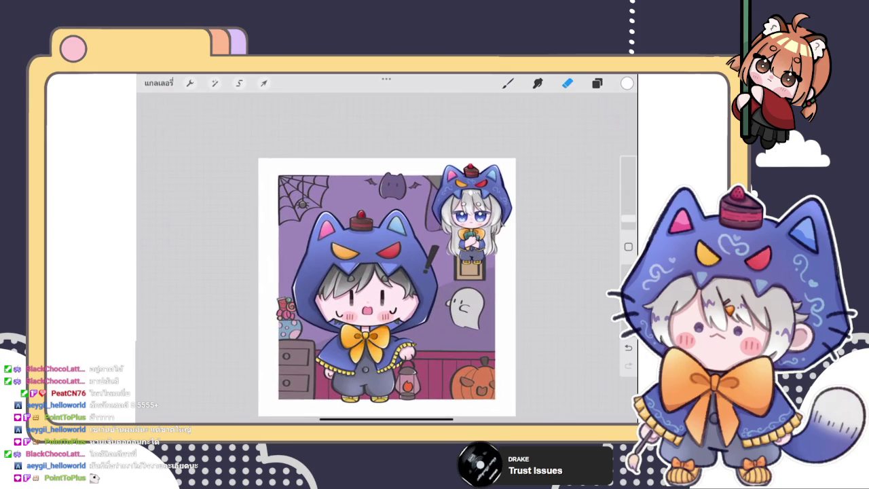
Open the layer list and scroll down to the character's layer group.
left_click(597, 83)
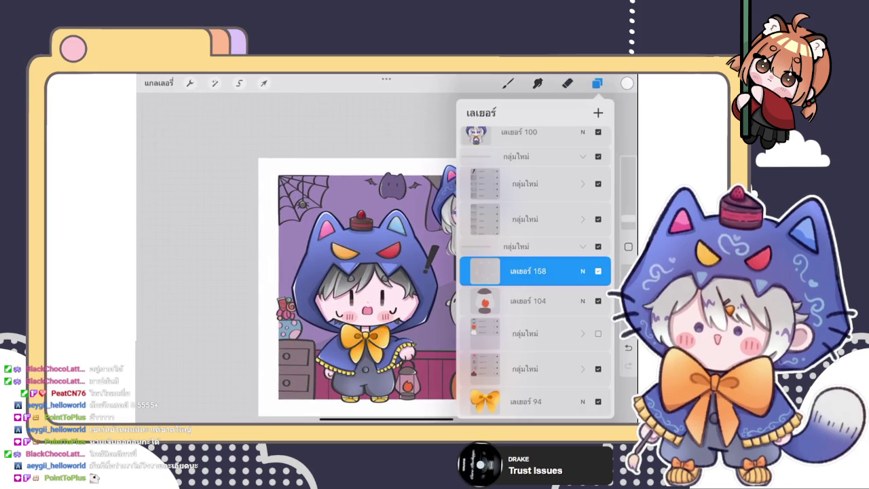
left_click(597, 82)
scroll(392, 241, "up", 2)
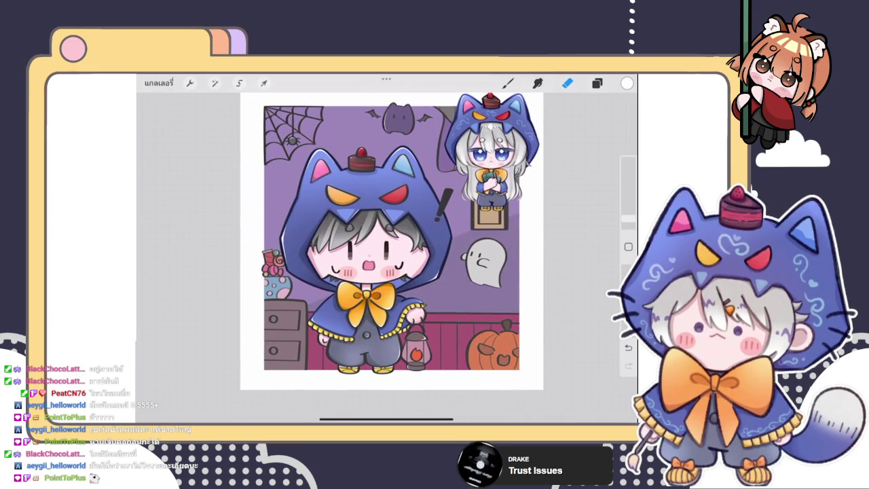
scroll(392, 241, "up", 1)
scroll(392, 241, "up", 2)
scroll(392, 241, "down", 2)
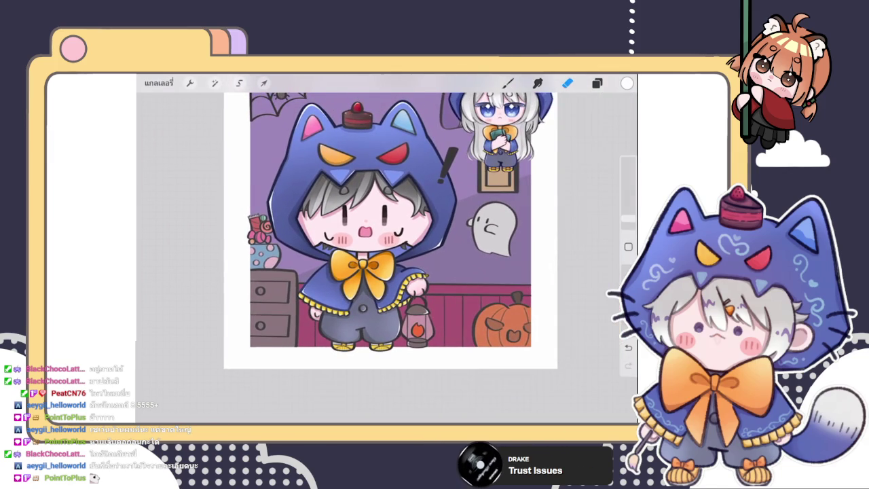
left_click(597, 83)
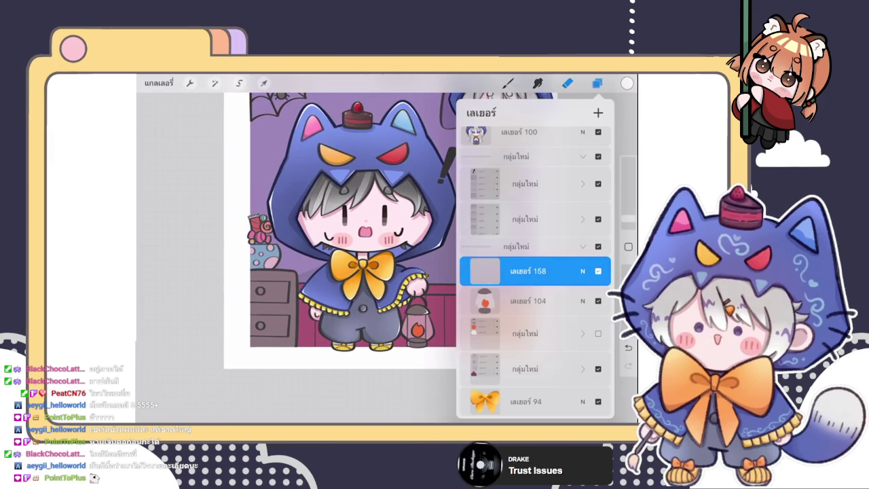
scroll(535, 272, "down", 5)
scroll(535, 272, "down", 3)
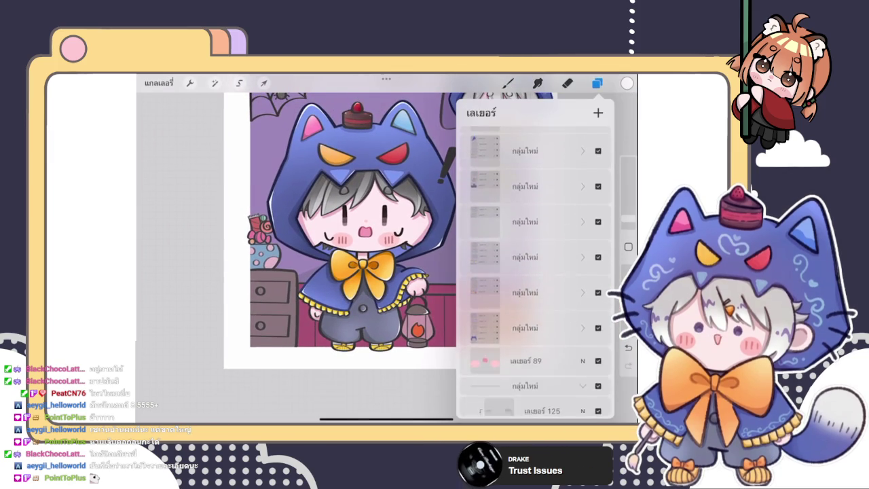
Expand the group, select layer 151 and raise its saturation from 50% to 57%.
left_click(583, 169)
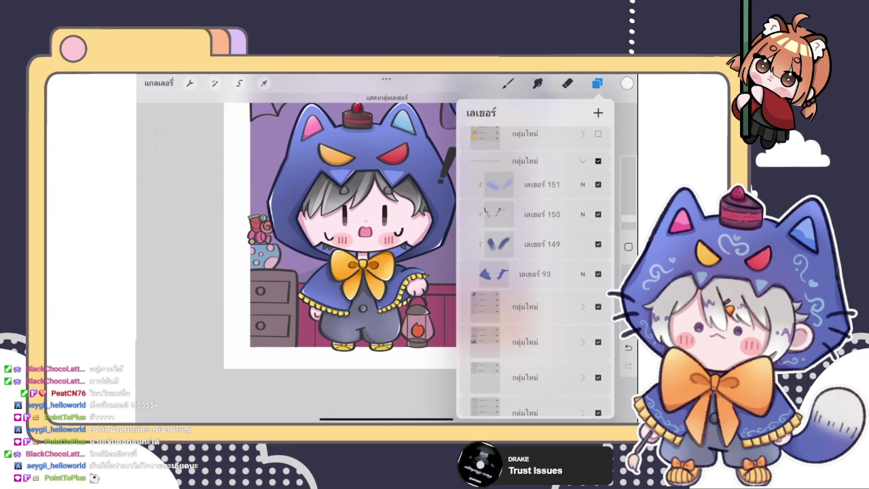
left_click(537, 185)
left_click(215, 83)
left_click(214, 132)
left_click_drag(386, 403, 394, 402)
key("e")
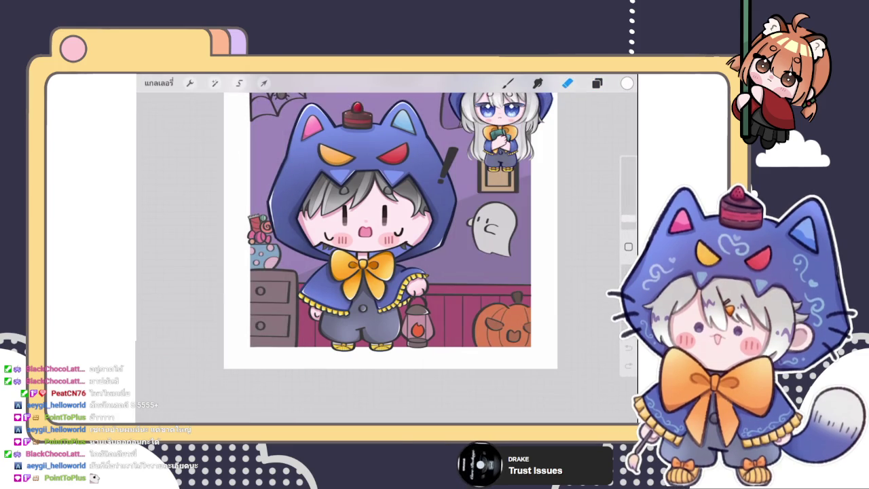
scroll(374, 236, "down", 1)
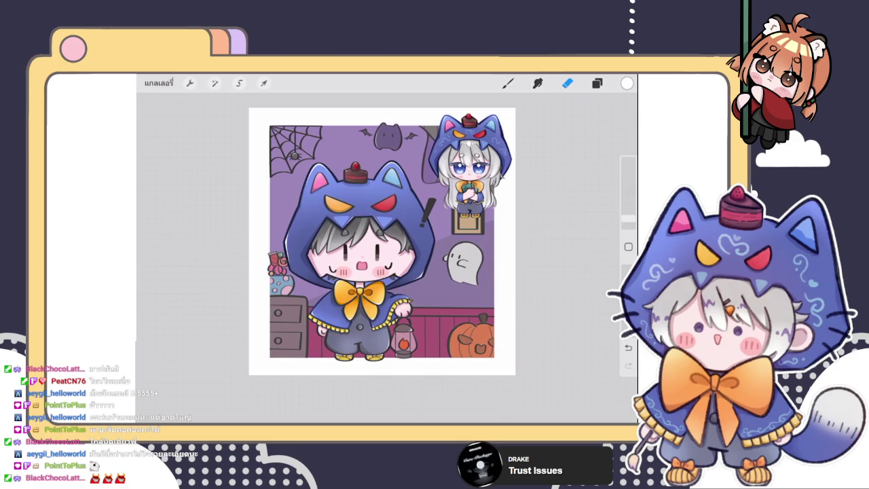
Collapse the group containing layer 151 and close the layer list.
left_click(597, 83)
left_click(597, 83)
left_click(583, 246)
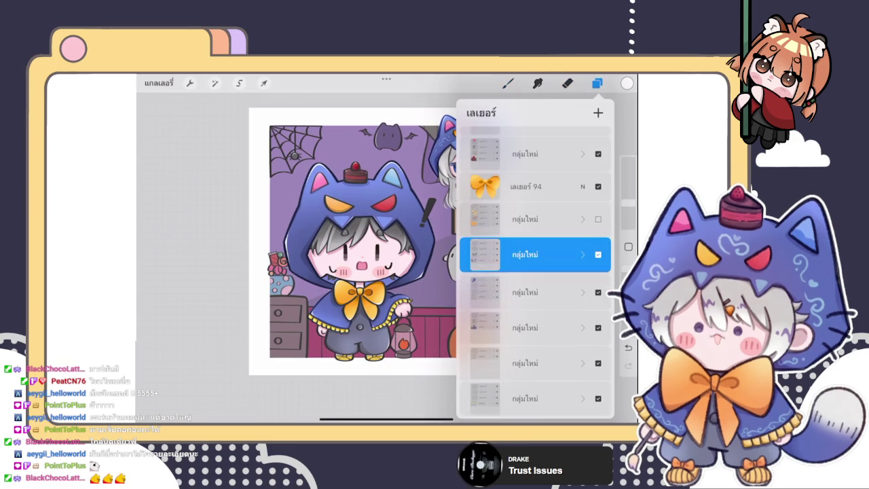
scroll(535, 271, "up", 3)
left_click(567, 83)
scroll(380, 231, "up", 3)
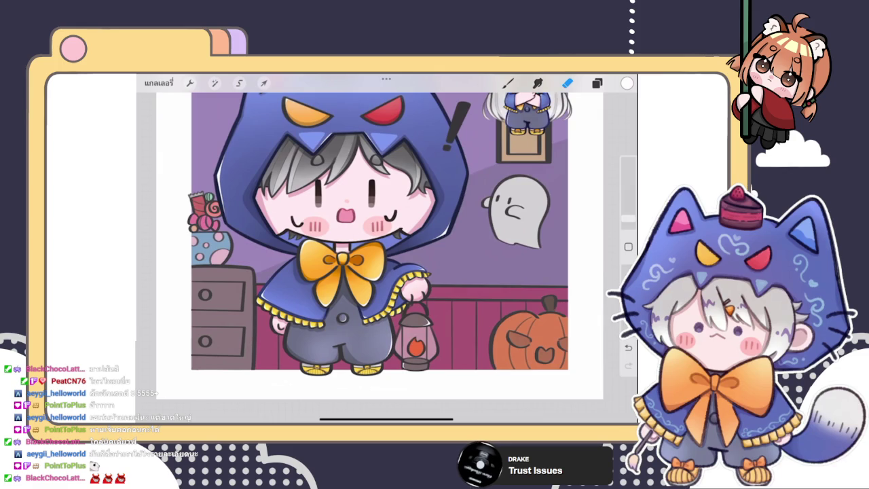
Select another layer group and raise its saturation from 50% to 59%.
left_click(597, 83)
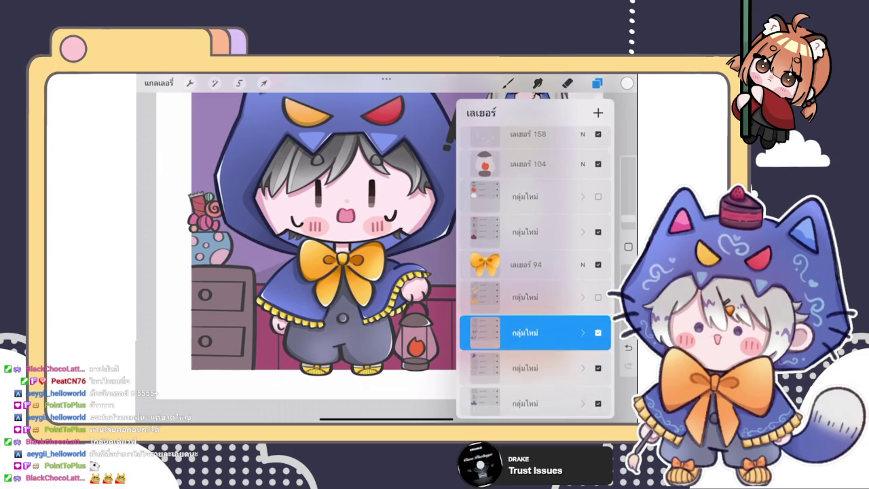
scroll(535, 271, "down", 1)
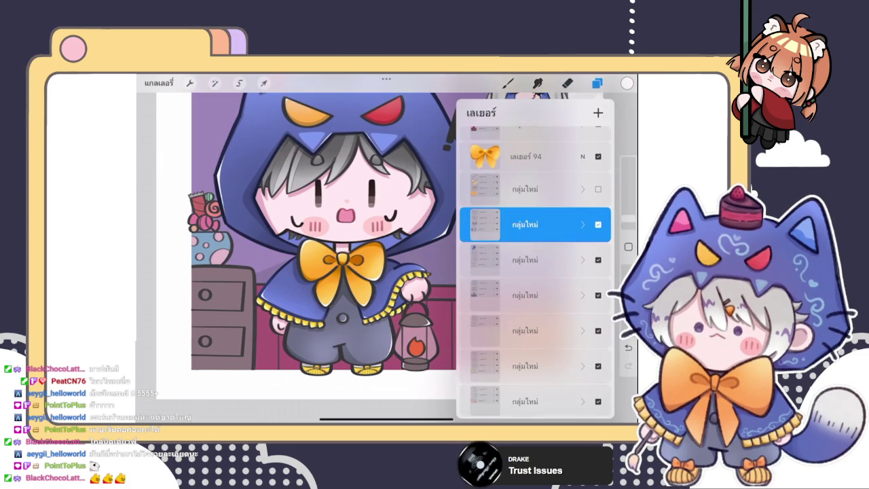
scroll(535, 306, "down", 1)
left_click(534, 311)
left_click(215, 83)
left_click(184, 132)
left_click_drag(386, 402, 397, 403)
left_click(568, 83)
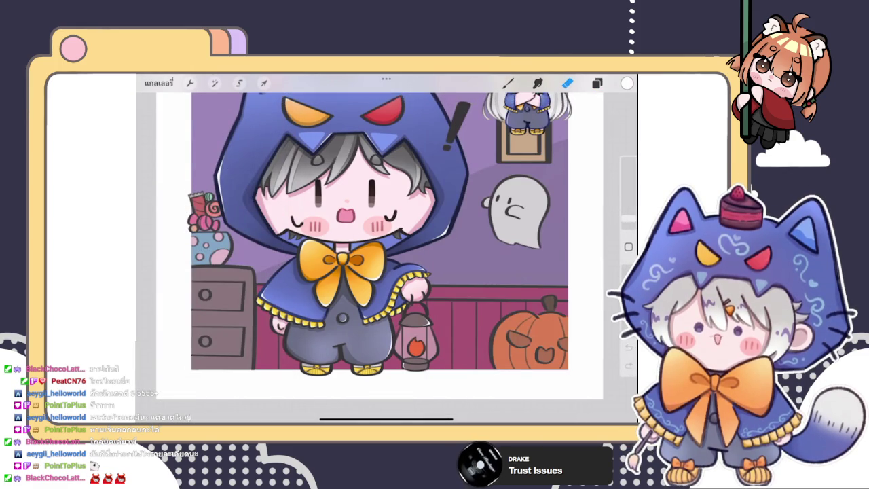
scroll(380, 231, "down", 2)
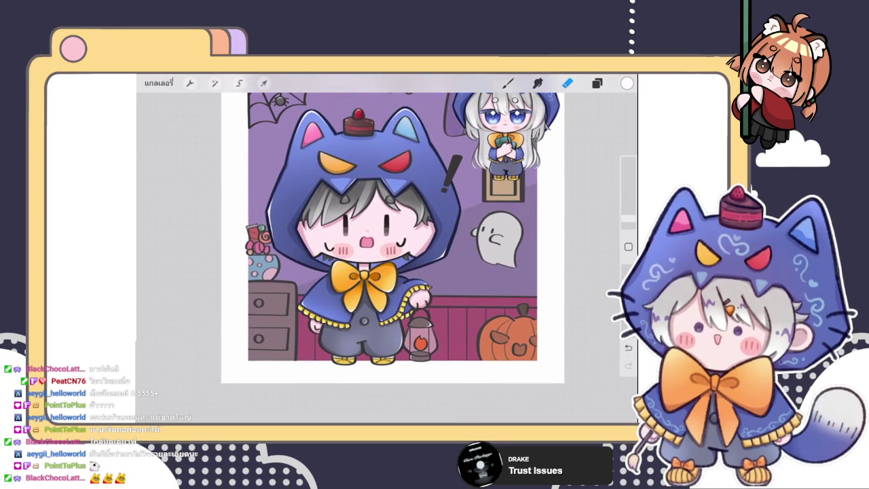
scroll(381, 272, "up", 3)
Expand the next group, select layer 135 and bring up the colour picker.
left_click(597, 83)
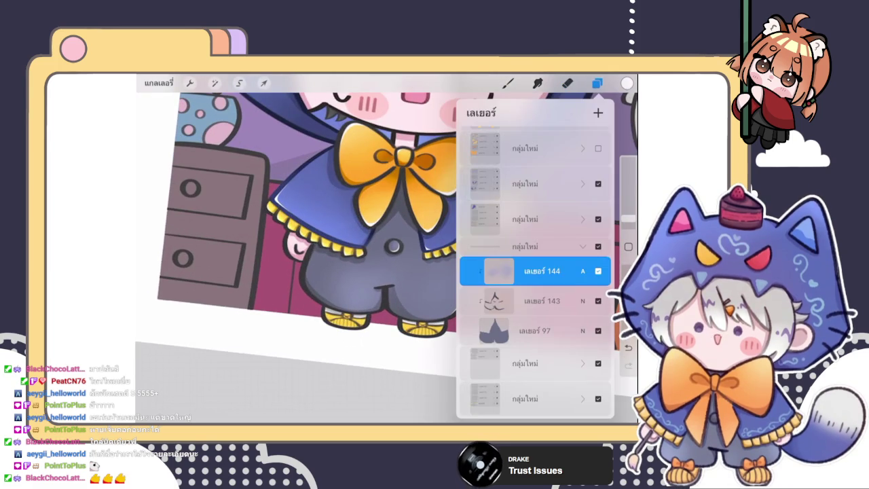
scroll(537, 271, "up", 3)
scroll(537, 272, "down", 5)
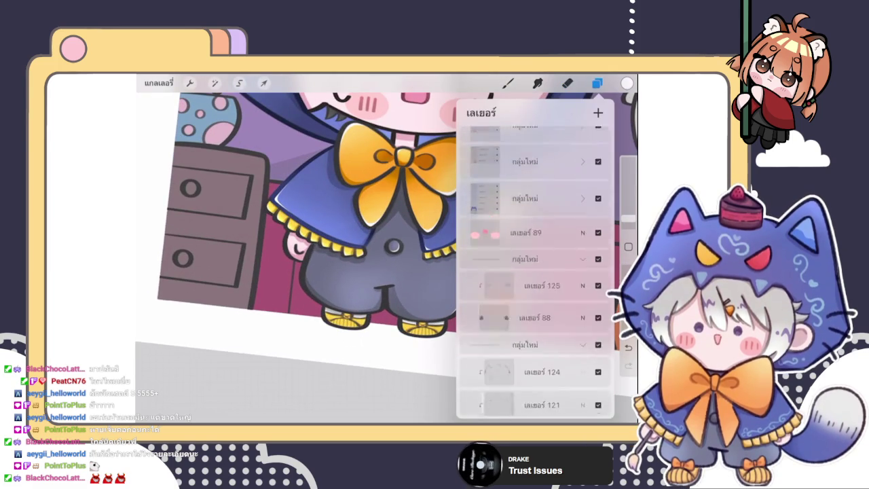
left_click(525, 194)
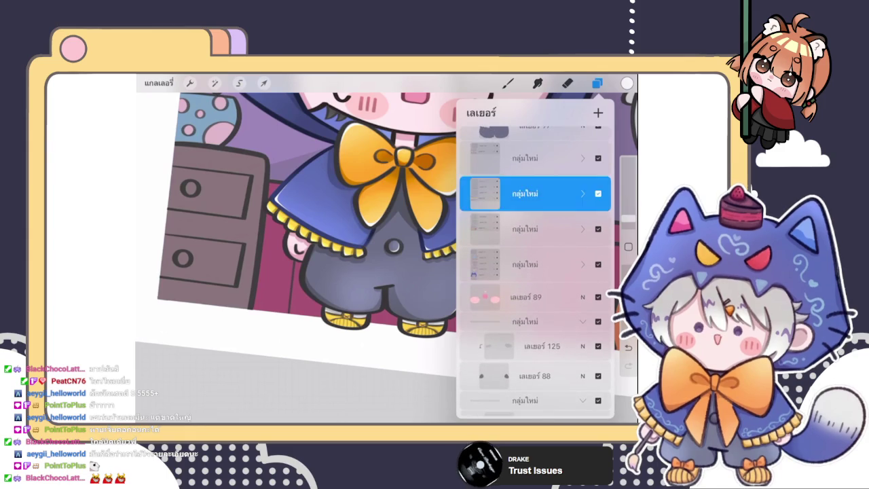
left_click(583, 194)
left_click(542, 209)
left_click(597, 83)
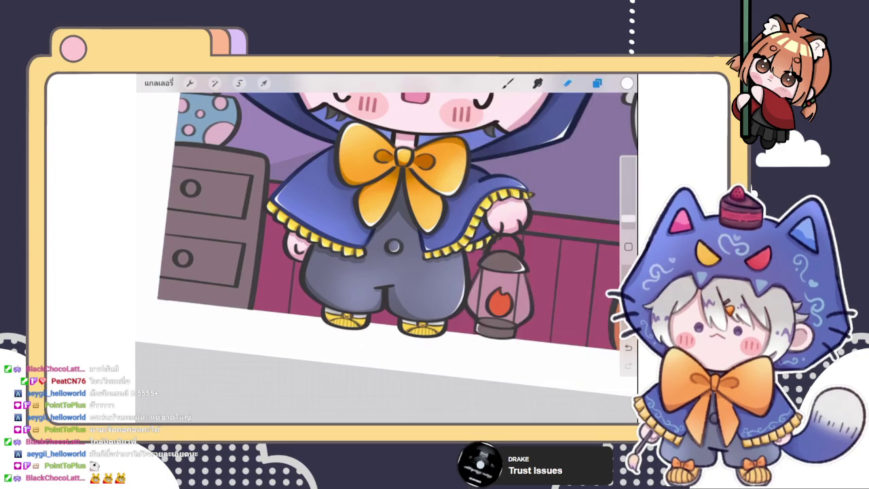
left_click(627, 83)
left_click(292, 237)
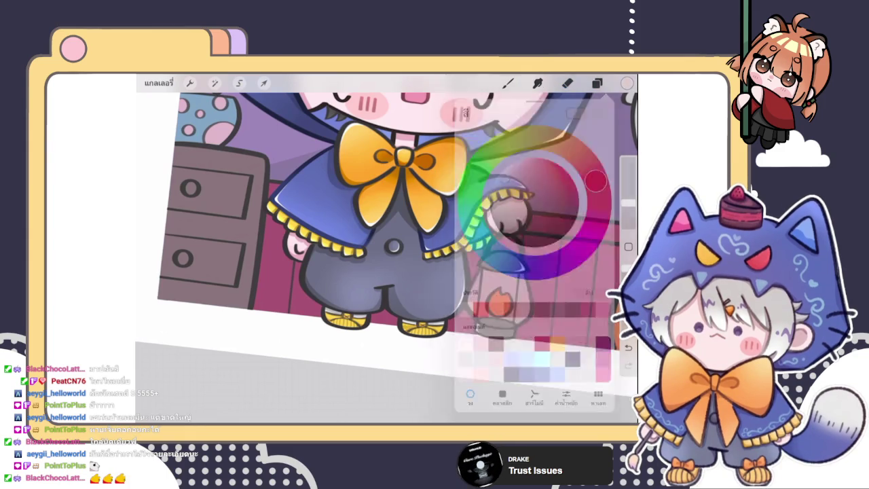
Touch up the shoe shading with small marks on the right shoe and faint shading on the left.
scroll(380, 258, "up", 5)
key("ctrl+z")
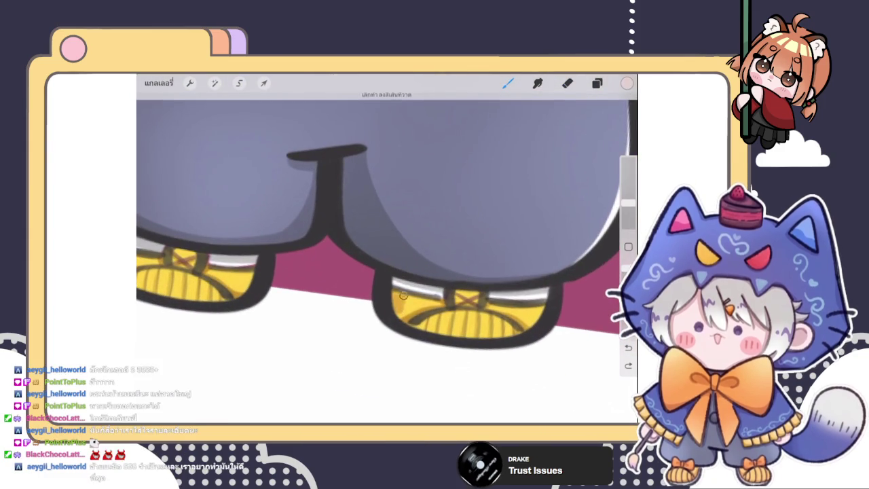
mouse_move(411, 296)
left_mouse_down()
mouse_move(422, 304)
mouse_move(399, 316)
left_mouse_up()
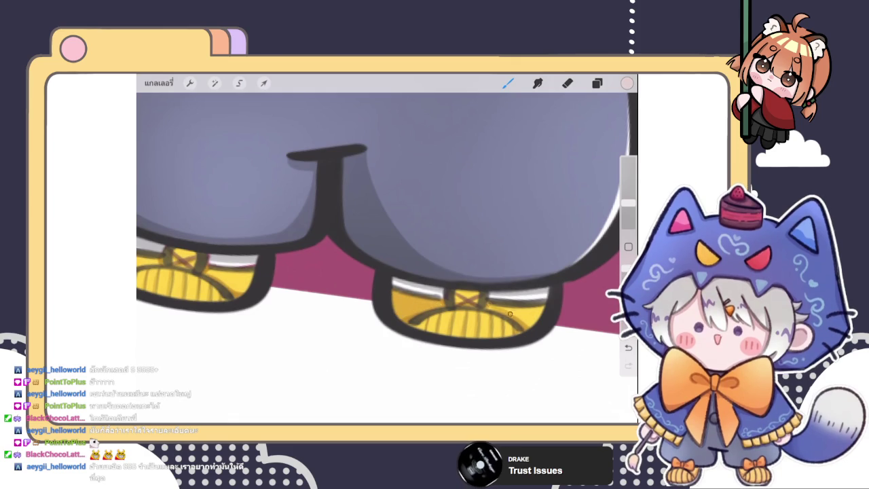
left_click_drag(493, 307, 539, 310)
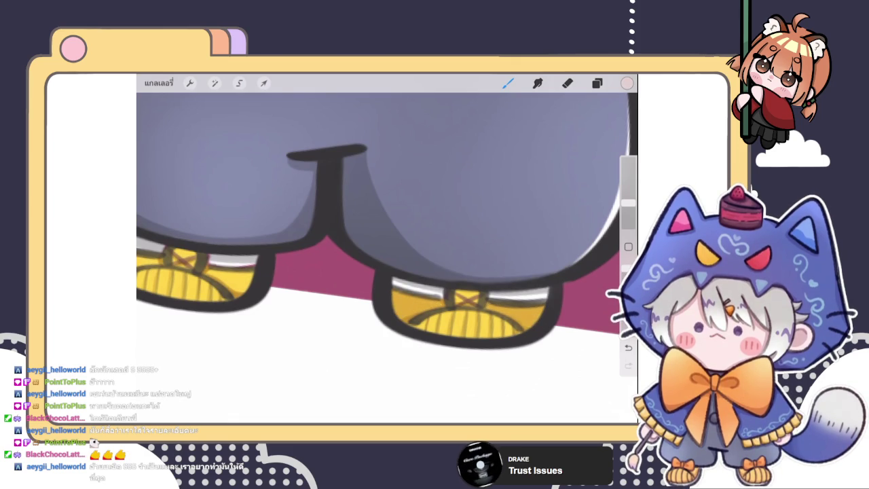
scroll(387, 218, "down", 3)
scroll(387, 217, "up", 3)
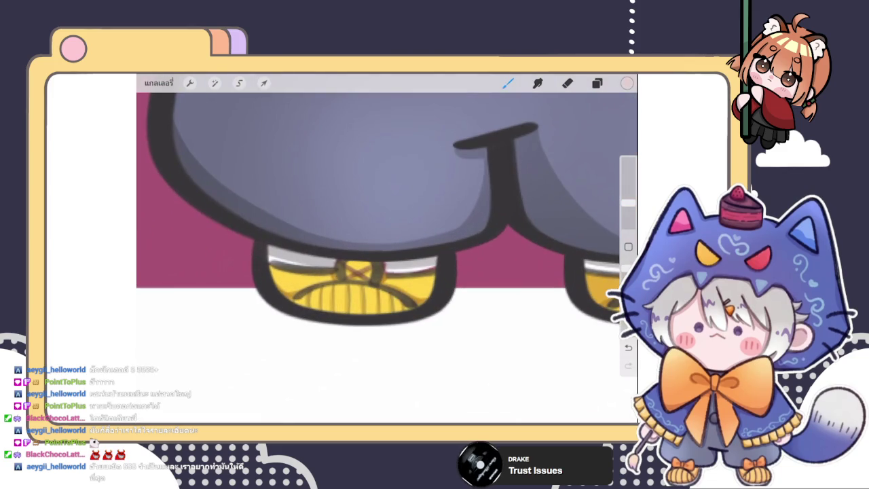
left_click_drag(298, 275, 298, 282)
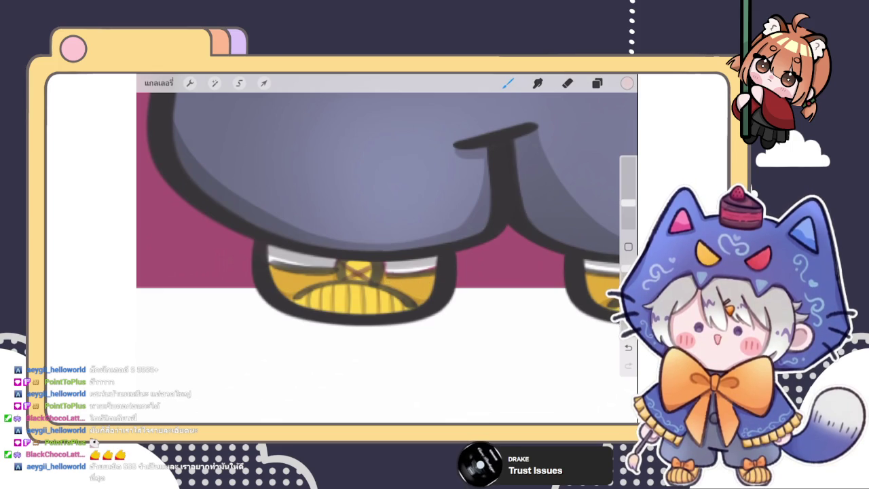
Zoom in and out around the yellow shoes to inspect their striped shading and straps.
scroll(387, 251, "down", 3)
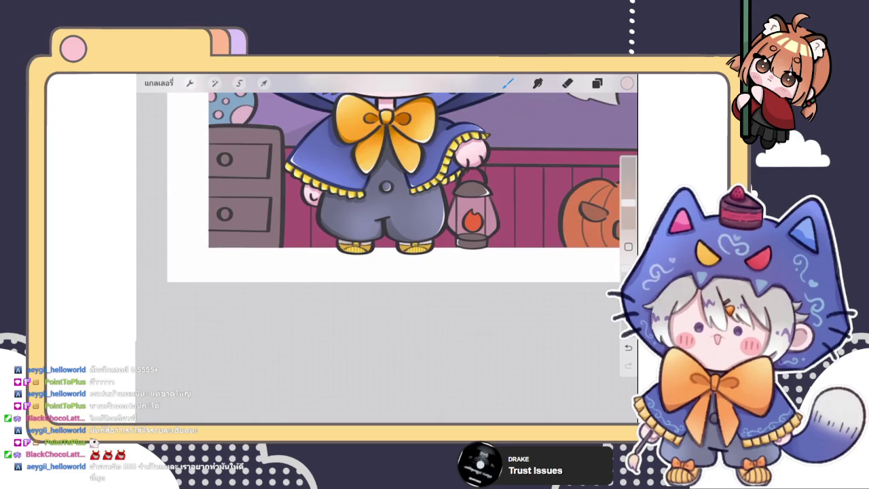
scroll(401, 238, "up", 5)
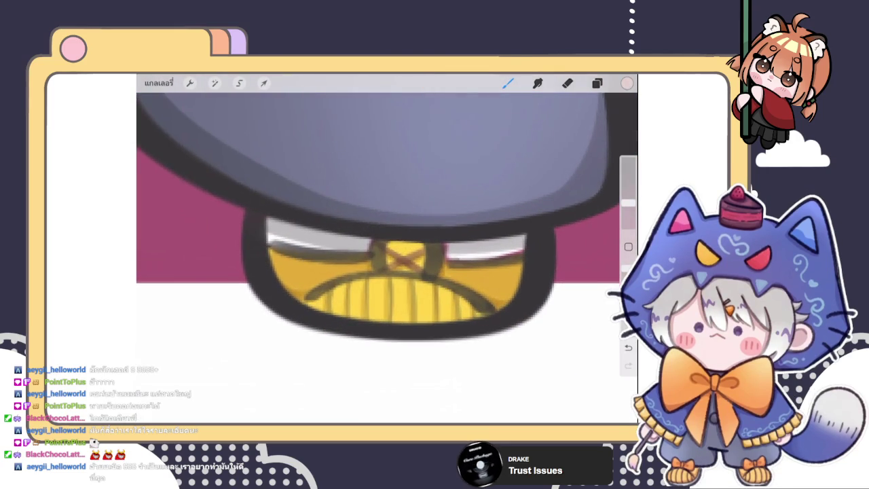
scroll(387, 218, "down", 3)
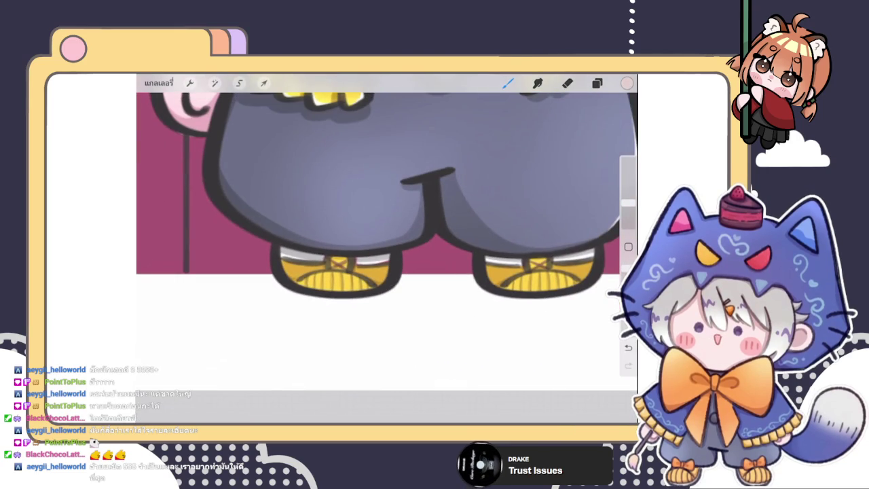
scroll(387, 252, "up", 3)
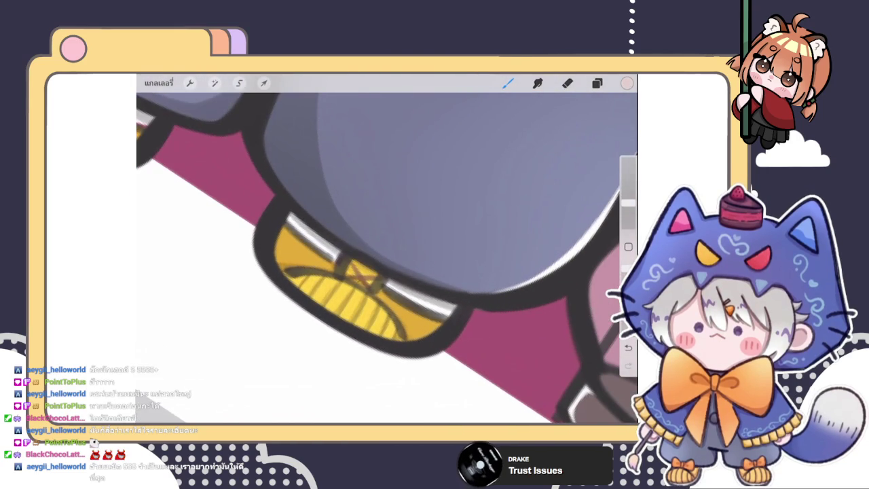
scroll(387, 251, "down", 5)
scroll(387, 252, "down", 2)
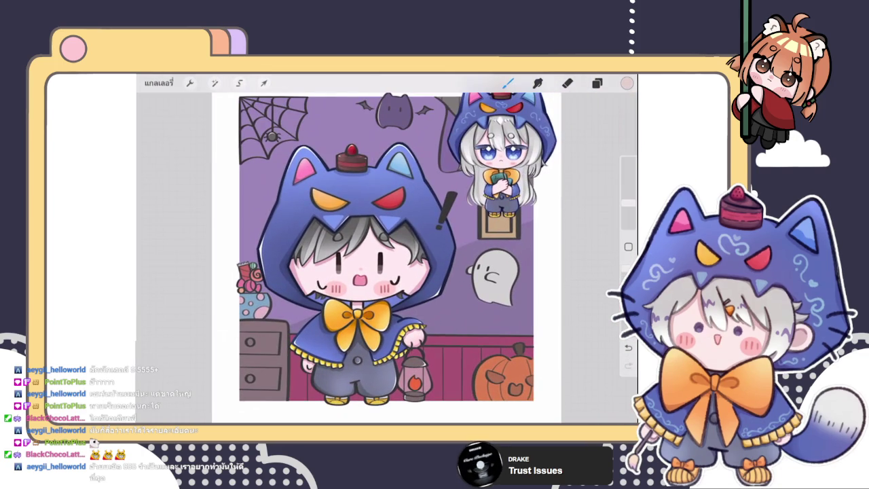
scroll(387, 251, "up", 3)
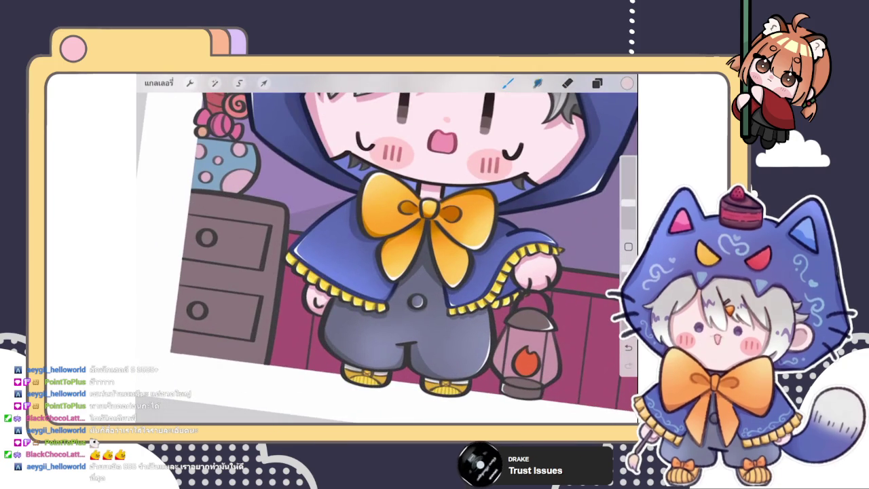
scroll(387, 251, "up", 3)
scroll(388, 251, "up", 3)
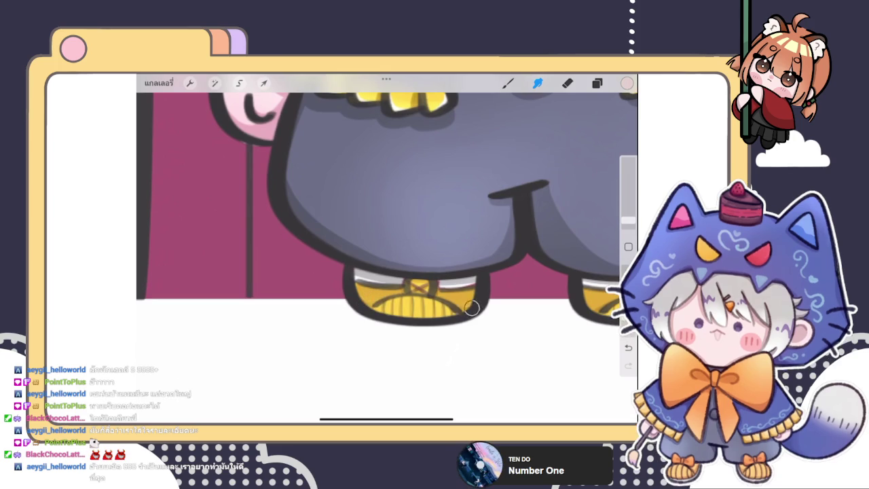
scroll(475, 306, "down", 2)
scroll(476, 272, "up", 3)
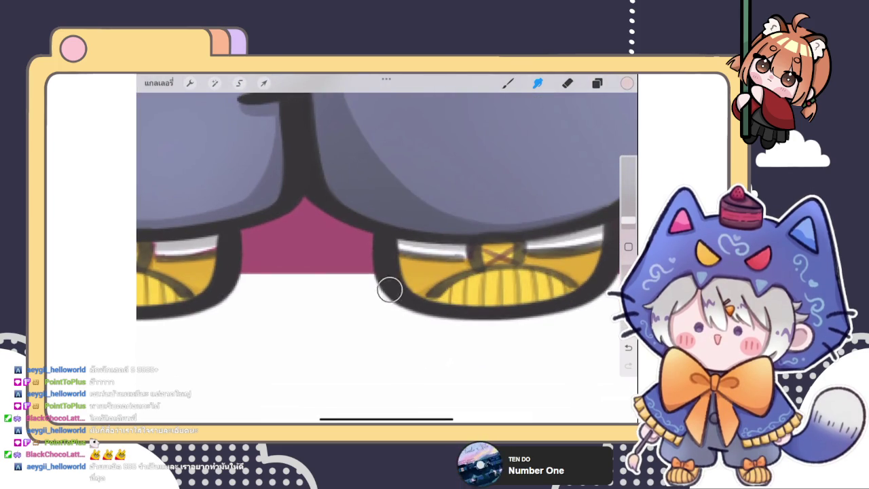
scroll(387, 211, "up", 2)
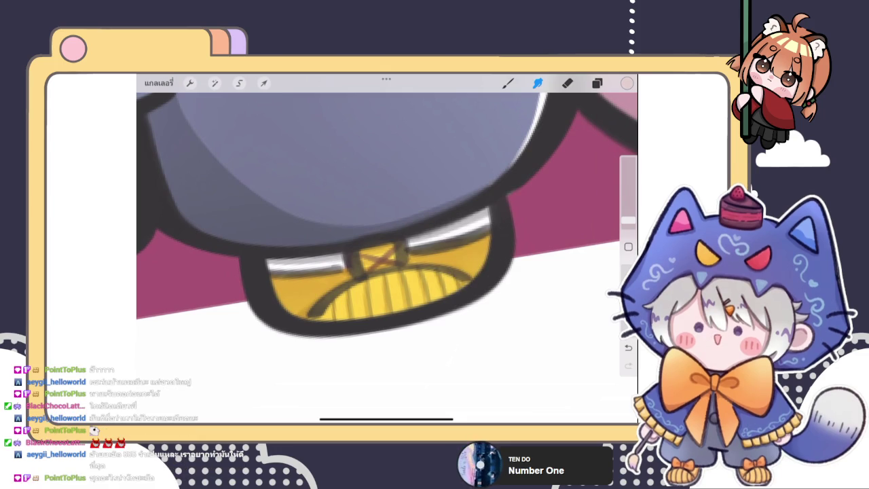
scroll(447, 275, "down", 3)
scroll(387, 204, "down", 3)
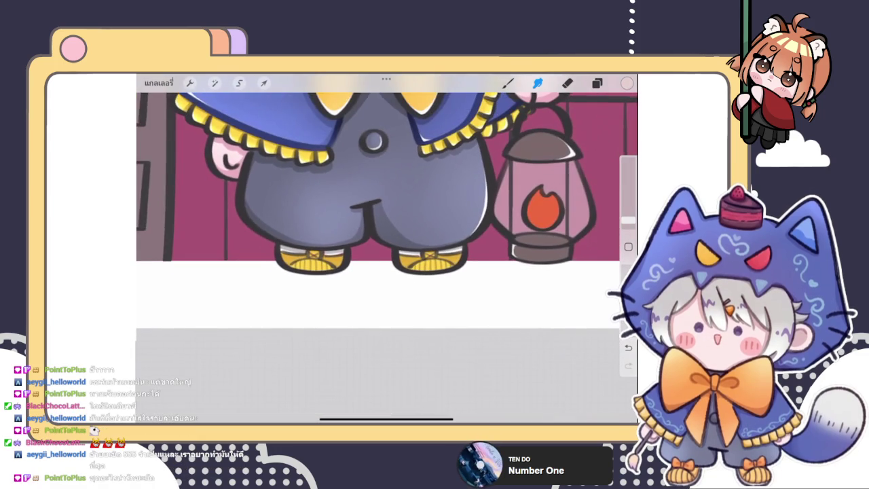
Switch from Smudge back to the painting brush and bring up the layer list.
left_click(508, 83)
scroll(387, 203, "down", 3)
scroll(388, 251, "up", 4)
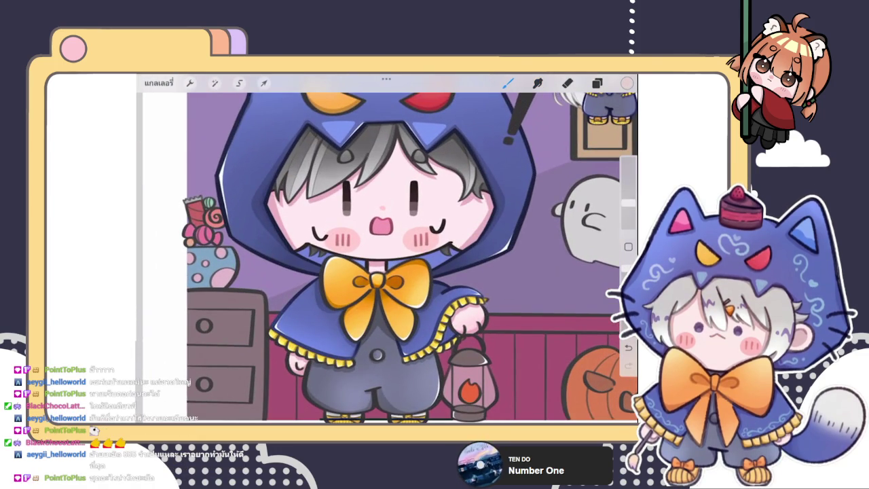
scroll(388, 248, "down", 3)
scroll(408, 245, "up", 2)
left_click(597, 83)
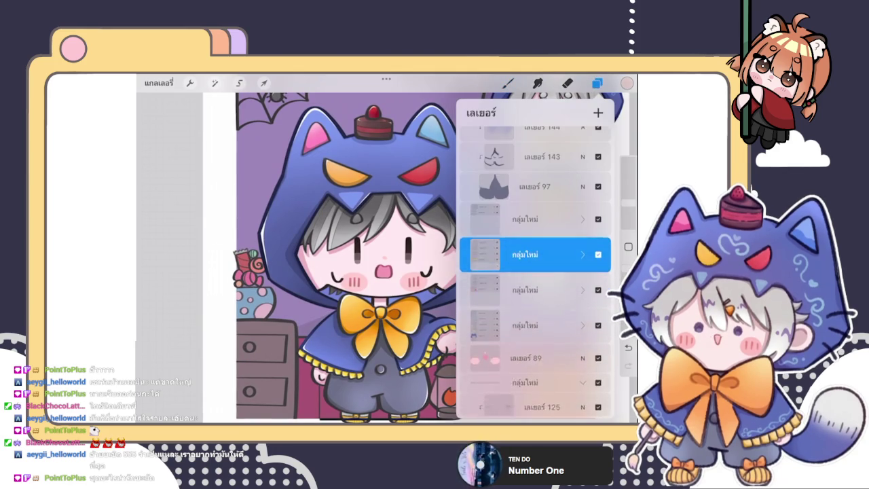
Select a 'New Group', expand it and the group above, and toggle its visibility to check it.
scroll(535, 272, "up", 5)
scroll(535, 272, "up", 5)
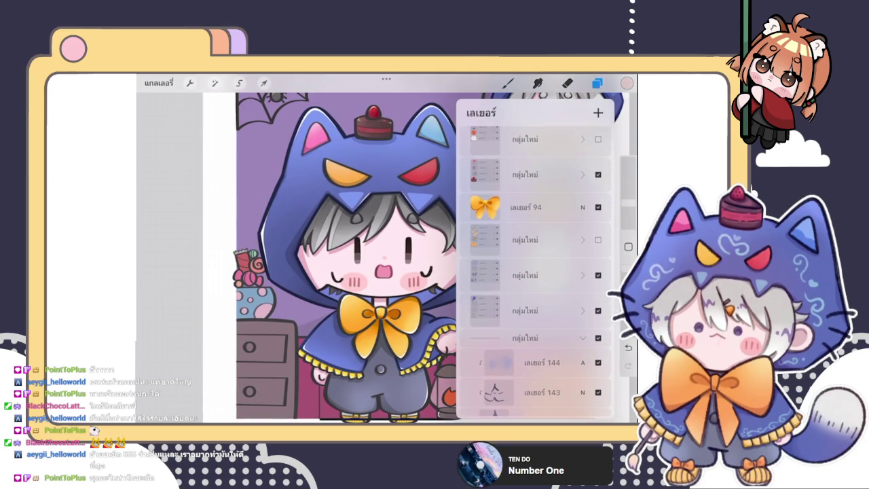
left_click(525, 311)
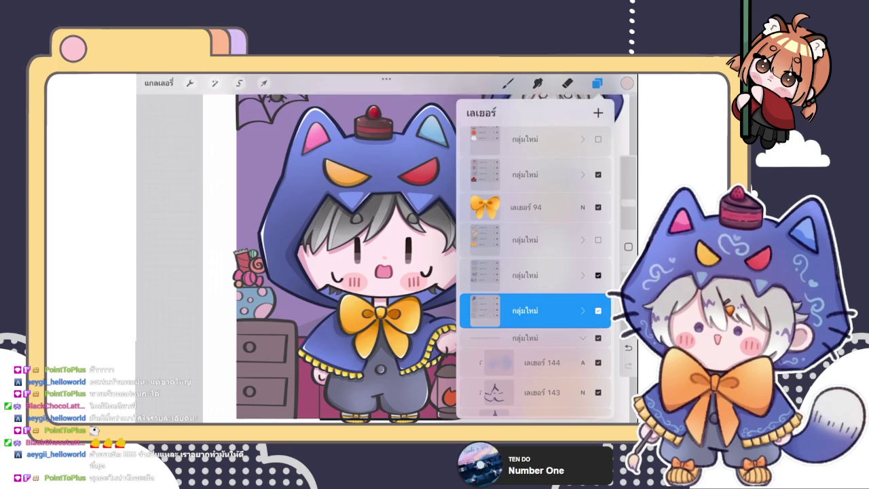
scroll(535, 271, "down", 2)
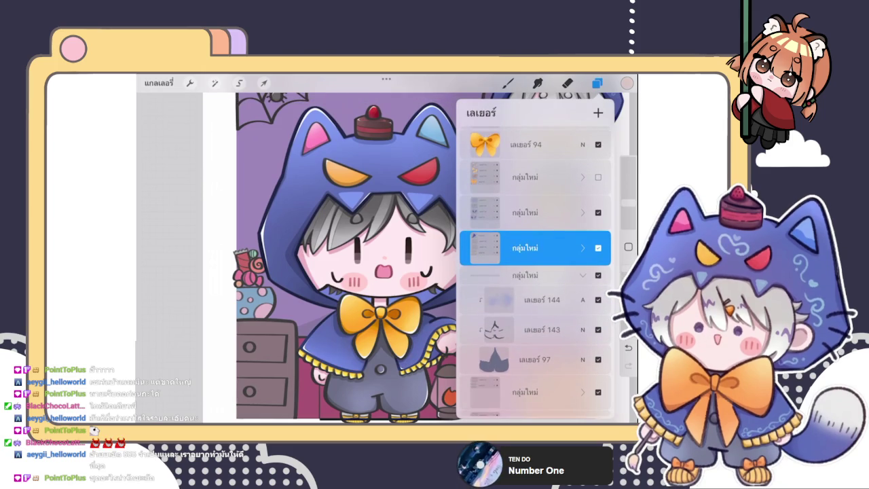
left_click(582, 248)
left_click(583, 213)
scroll(535, 272, "down", 2)
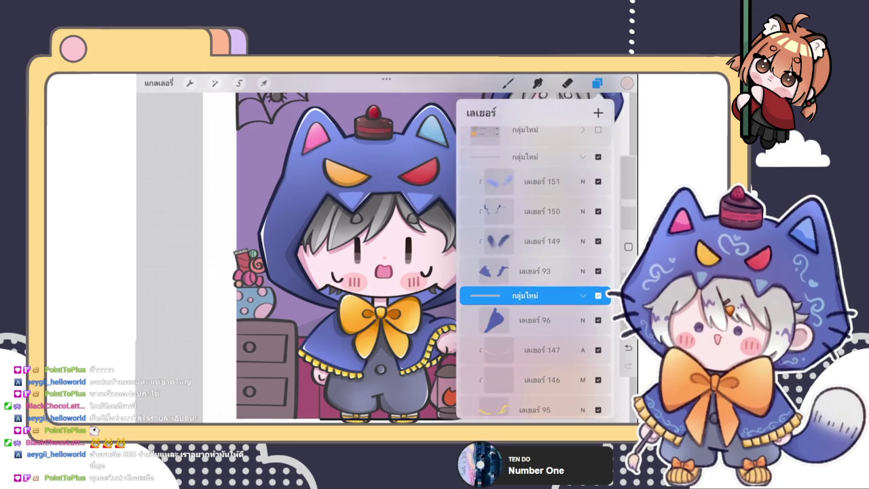
left_click(599, 296)
left_click(598, 296)
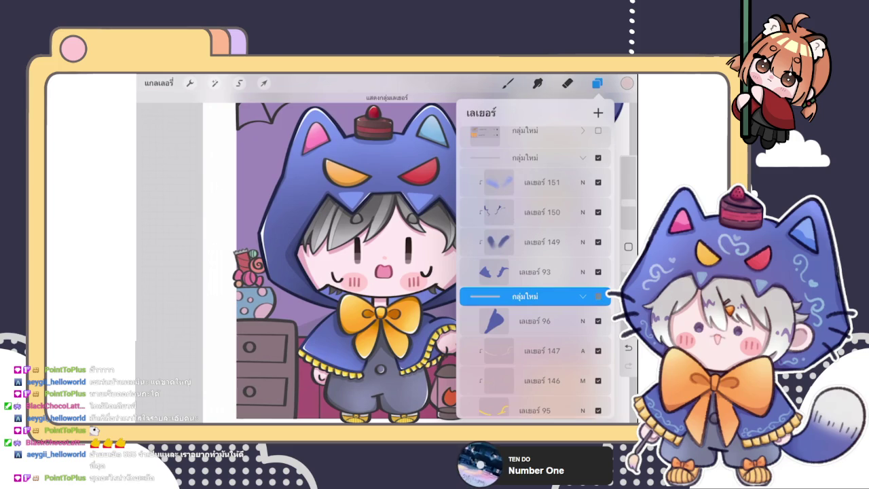
Drag the selected layer group higher in the layer stack.
scroll(535, 272, "down", 2)
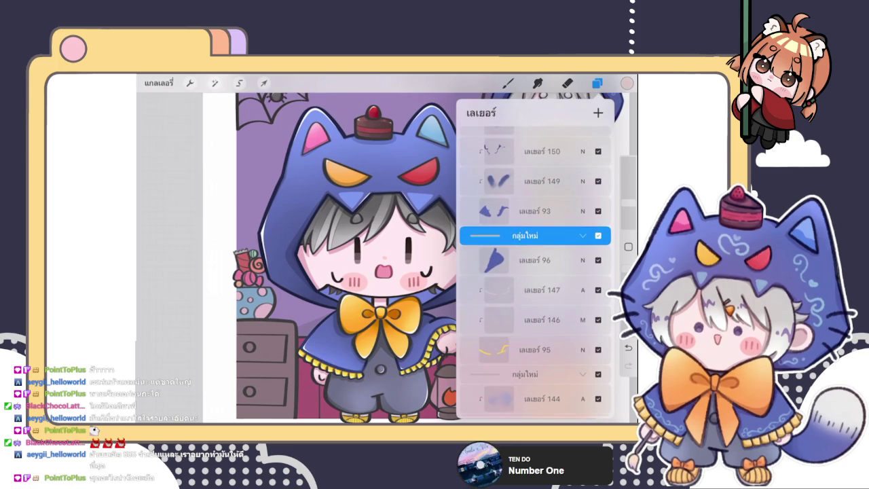
left_click_drag(535, 235, 536, 134)
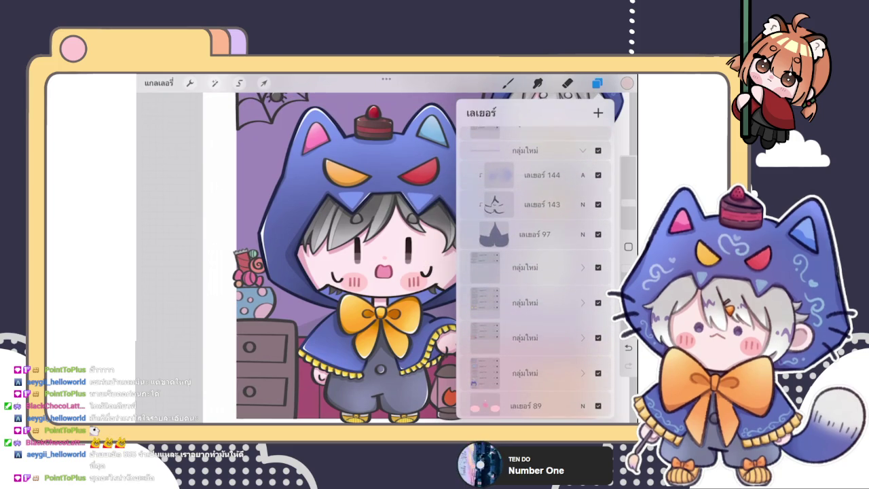
scroll(535, 272, "up", 4)
scroll(535, 272, "up", 2)
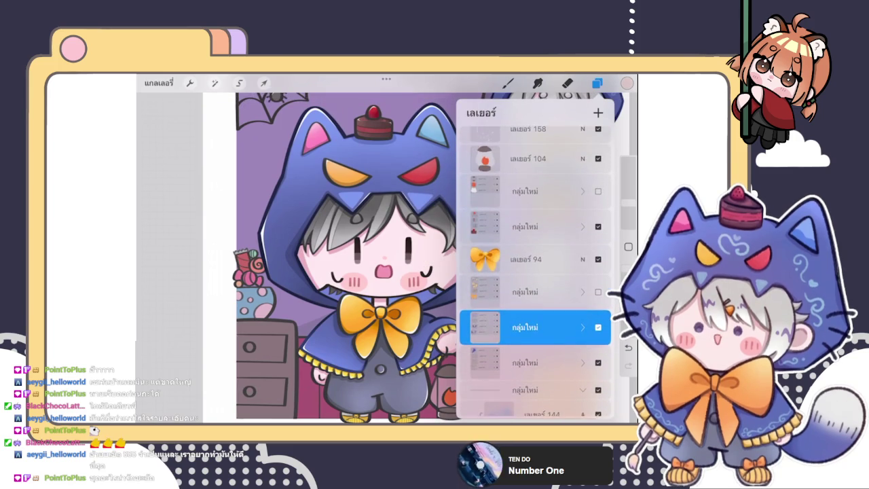
scroll(535, 272, "up", 1)
scroll(536, 271, "up", 1)
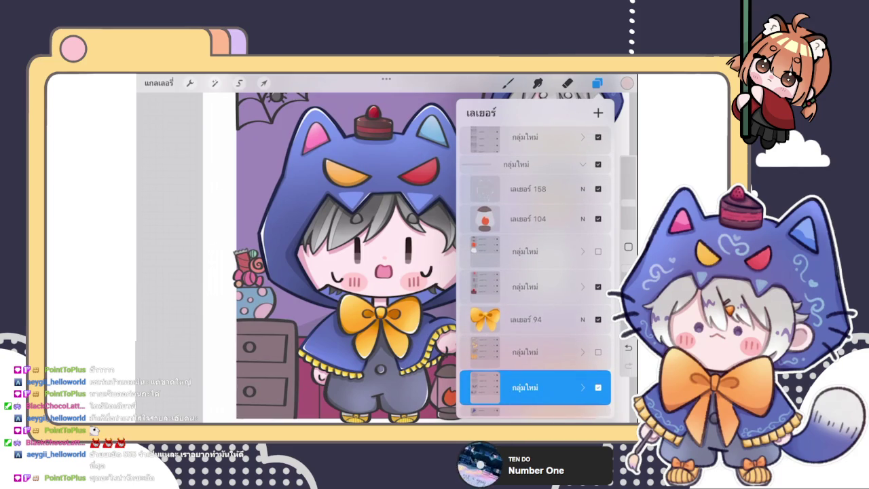
scroll(535, 272, "down", 4)
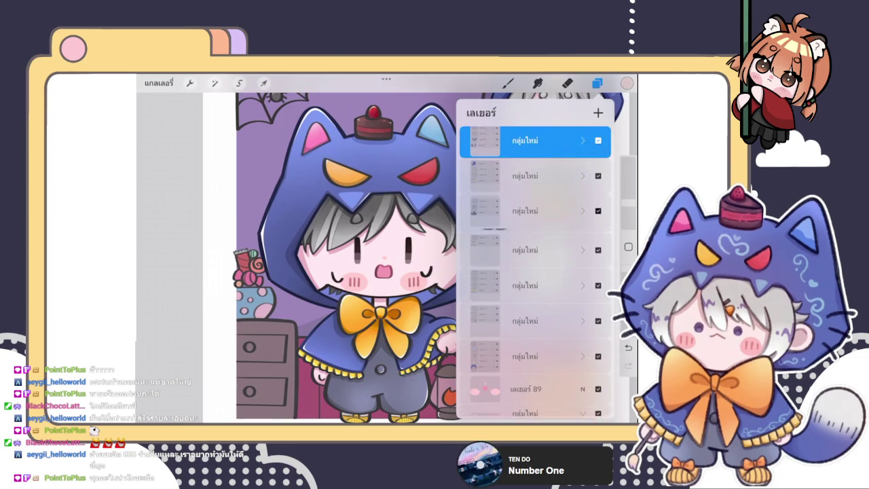
scroll(535, 272, "down", 3)
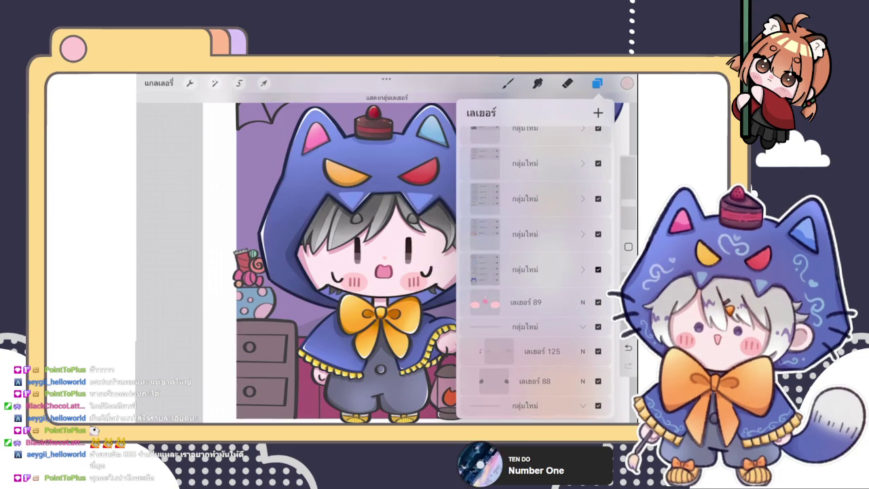
Expand a lower group and select a layer inside it.
left_click(582, 269)
left_click(537, 286)
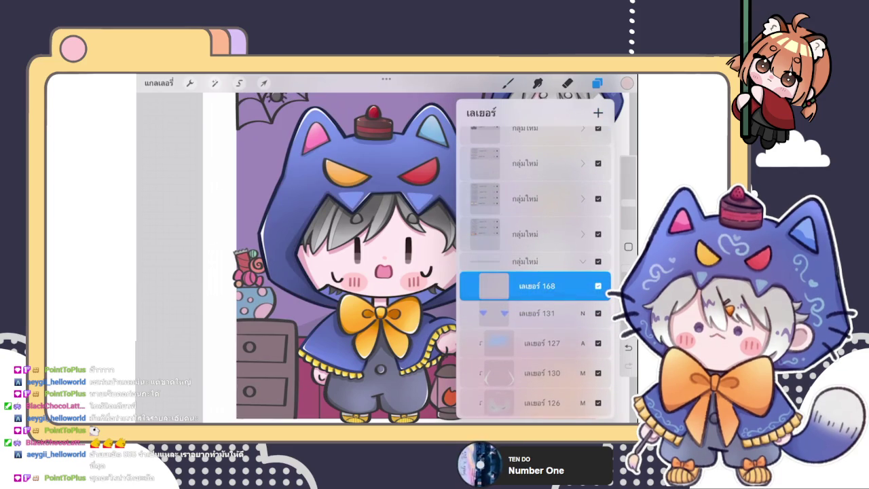
left_click(508, 83)
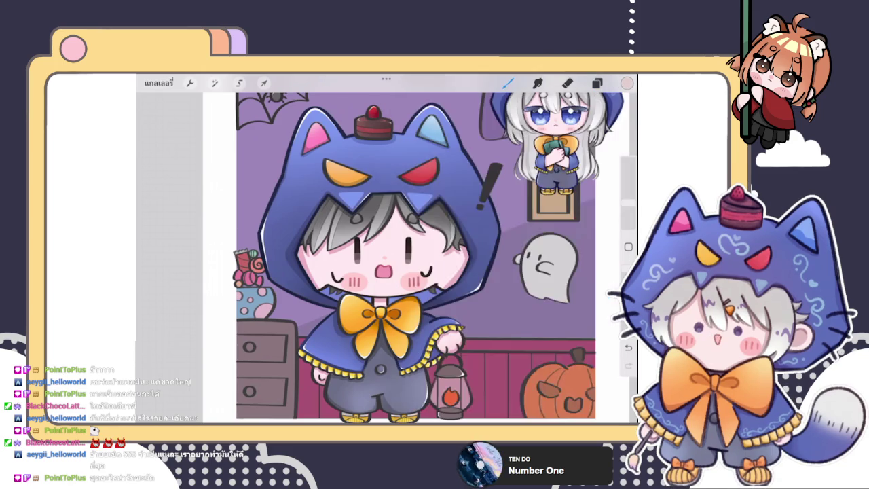
Redraw the light-blue swirl on the hood's forehead between the eyes, replacing two earlier attempts.
scroll(387, 258, "up", 5)
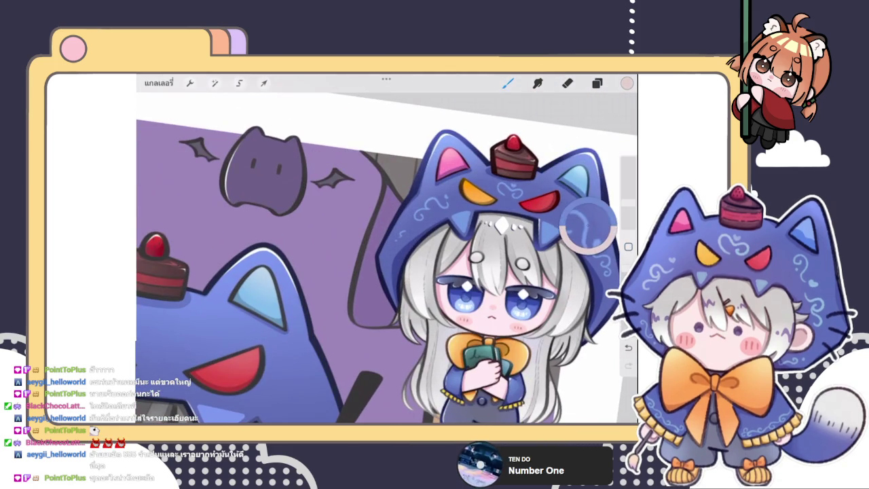
scroll(387, 258, "down", 5)
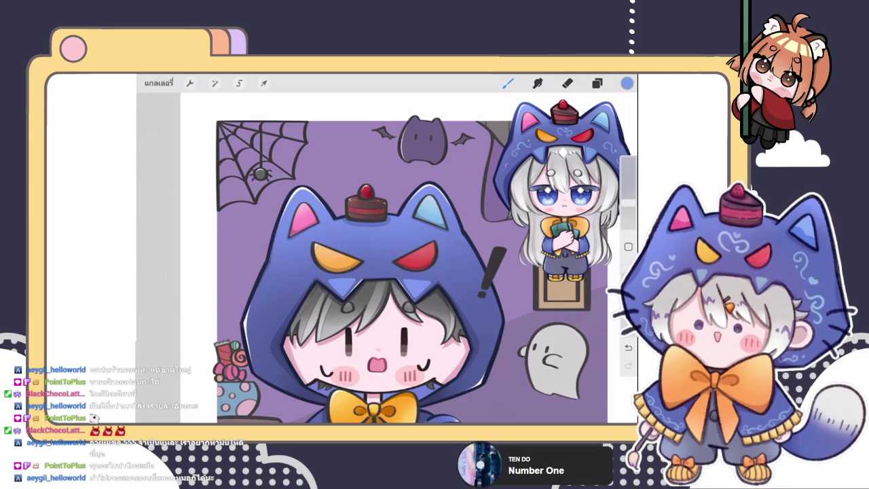
scroll(387, 252, "up", 2)
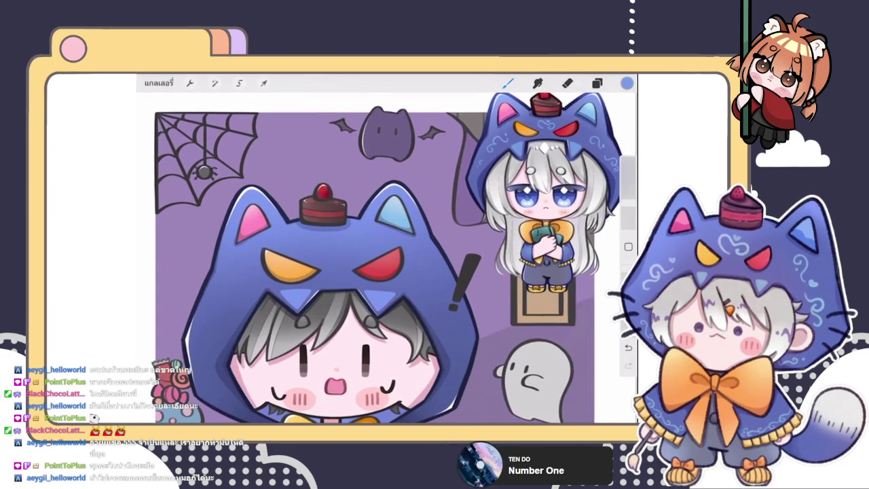
scroll(386, 258, "up", 2)
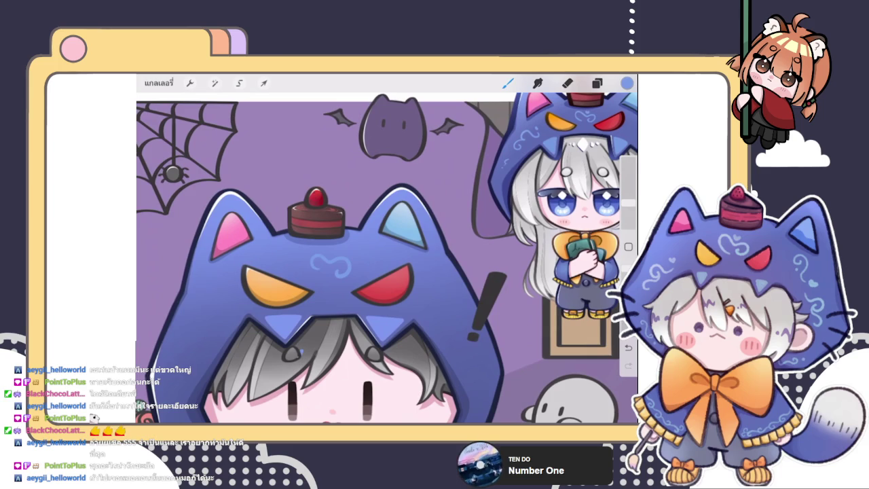
scroll(321, 266, "up", 3)
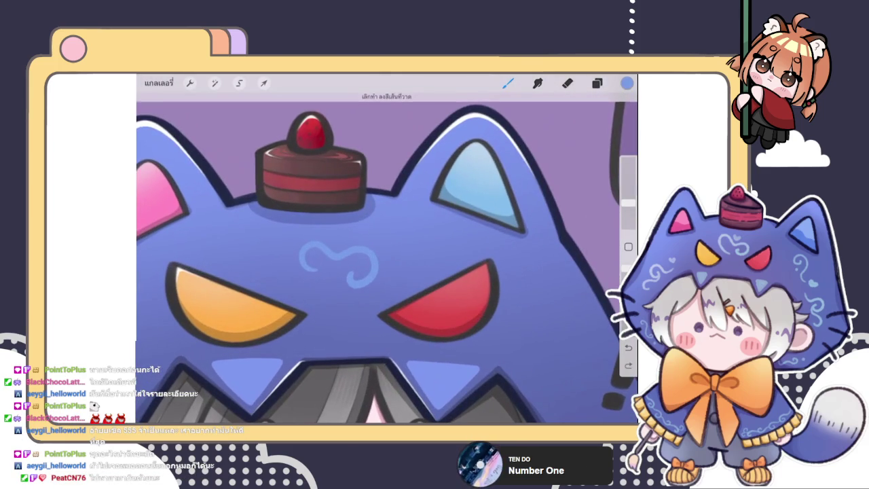
key("ctrl+z")
mouse_move(304, 258)
left_mouse_down()
mouse_move(377, 254)
mouse_move(349, 289)
left_mouse_up()
key("ctrl+z")
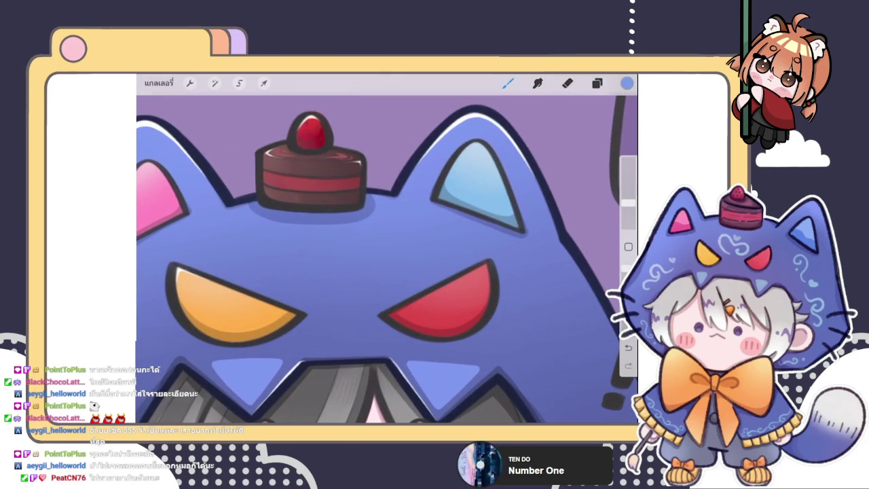
mouse_move(299, 269)
left_mouse_down()
mouse_move(380, 267)
mouse_move(350, 299)
left_mouse_up()
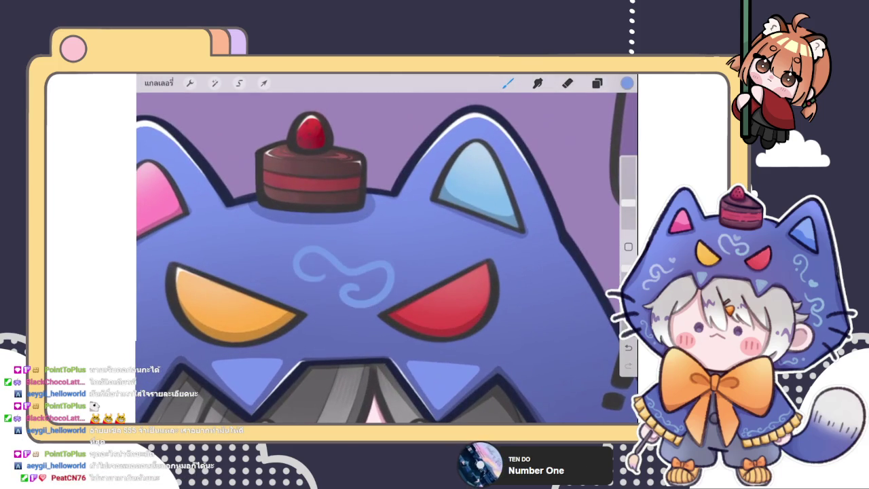
scroll(387, 258, "up", 2)
Warp the forehead swirl by adjusting its corners and right edge.
key("v")
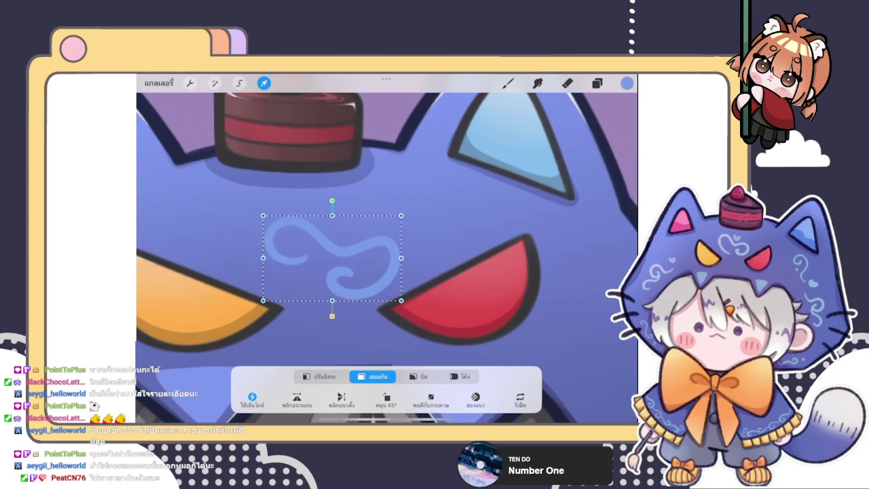
left_click_drag(393, 251, 389, 255)
left_click_drag(400, 218, 398, 221)
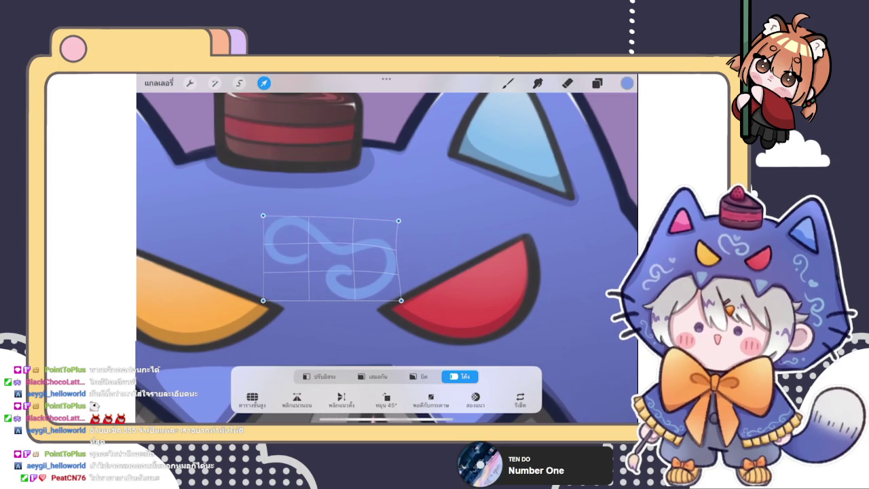
left_click_drag(263, 215, 267, 213)
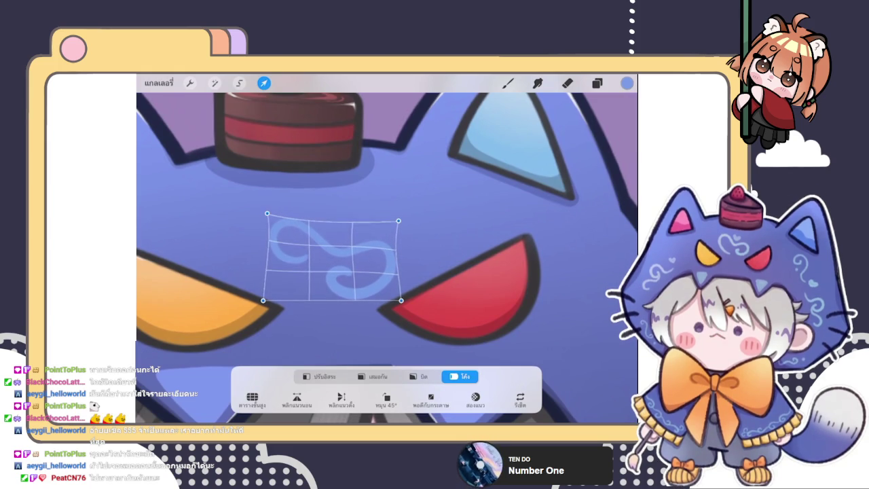
left_click_drag(267, 213, 275, 217)
left_click_drag(380, 261, 384, 258)
scroll(387, 248, "down", 3)
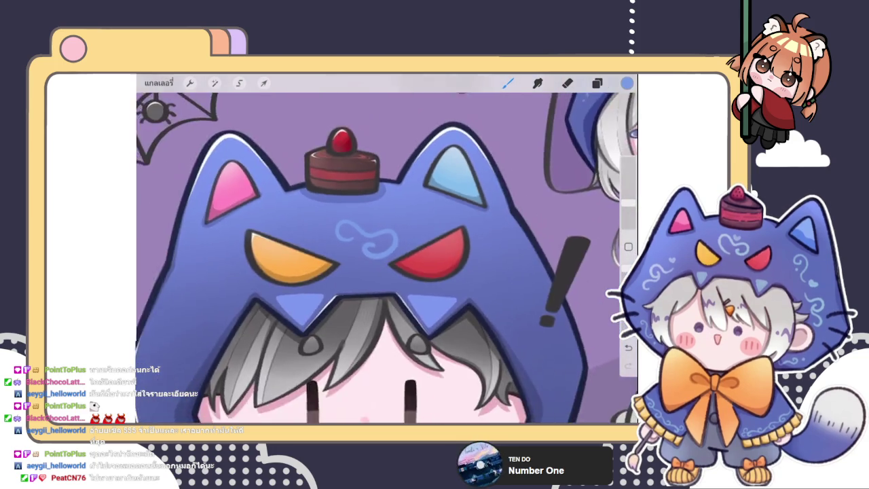
scroll(387, 248, "up", 3)
Move the swirl slightly left in Uniform mode and exit Transform.
left_click(373, 377)
left_click_drag(326, 238, 324, 237)
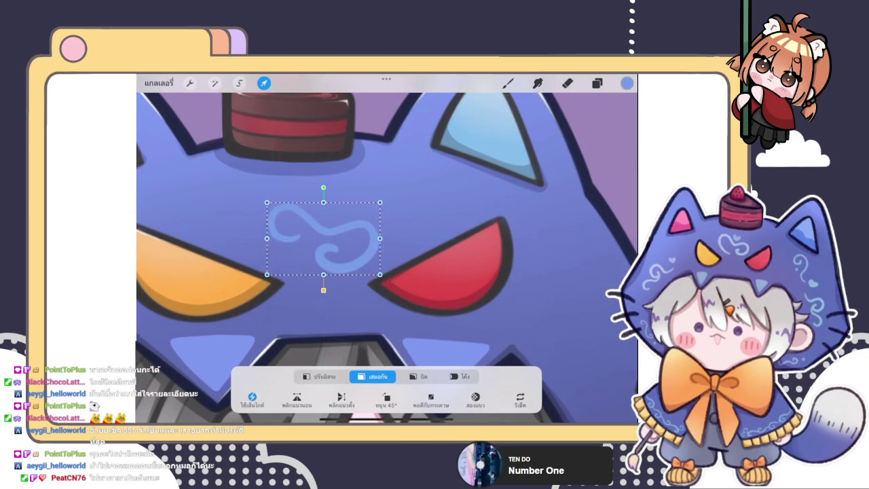
left_click(508, 83)
Draw a small light-blue heart just above the forehead swirl.
scroll(387, 259, "down", 5)
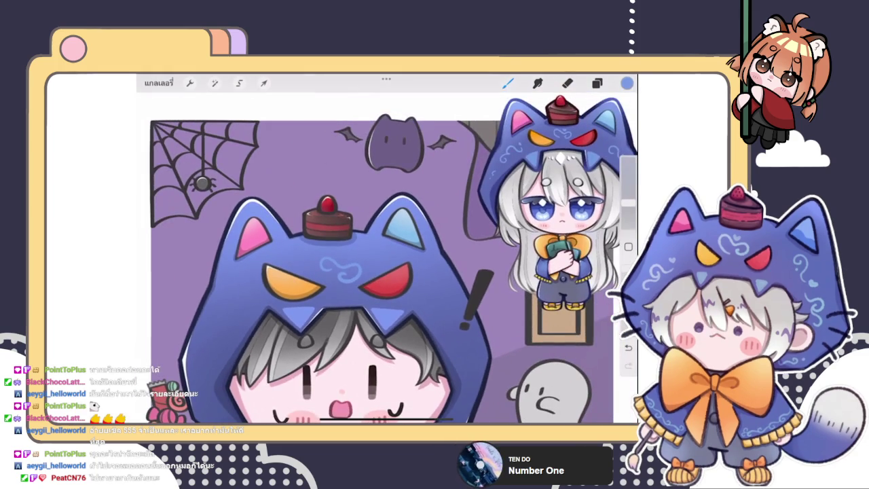
scroll(319, 224, "up", 5)
left_click_drag(379, 271, 379, 289)
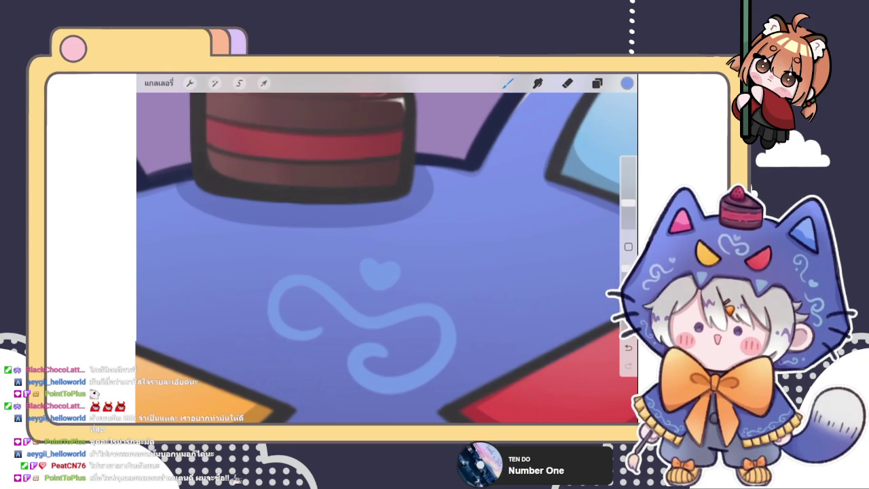
left_click(567, 83)
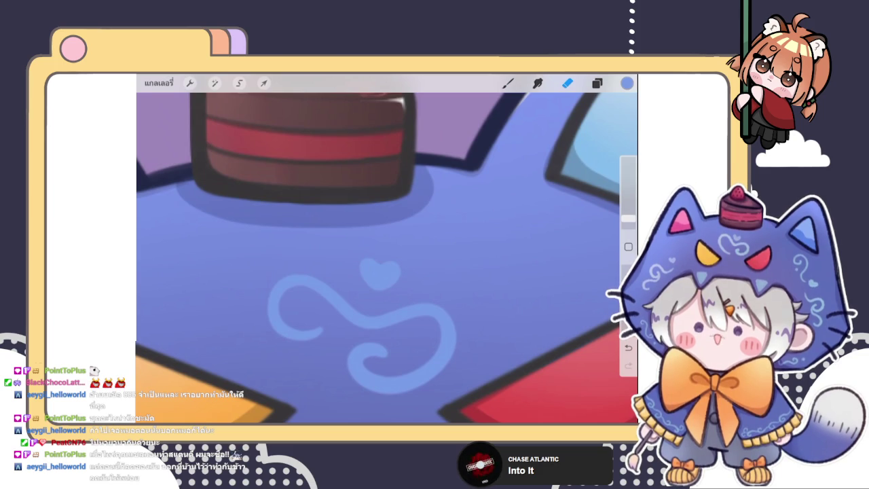
key("b")
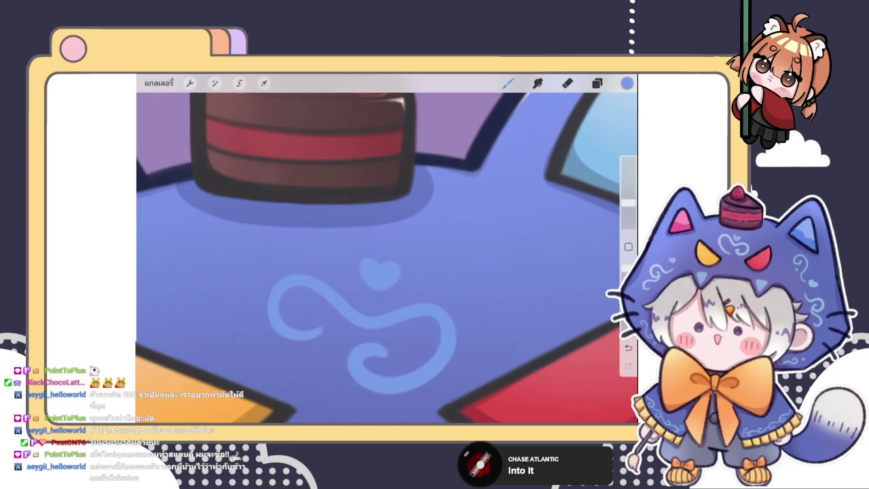
Lasso the old heart with Freehand selection and erase it.
scroll(387, 258, "up", 3)
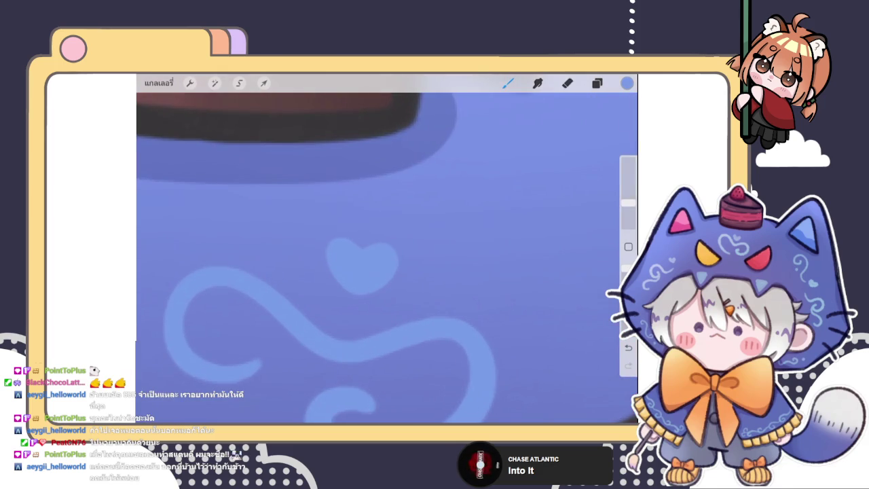
left_click(239, 83)
left_click_drag(356, 205, 375, 212)
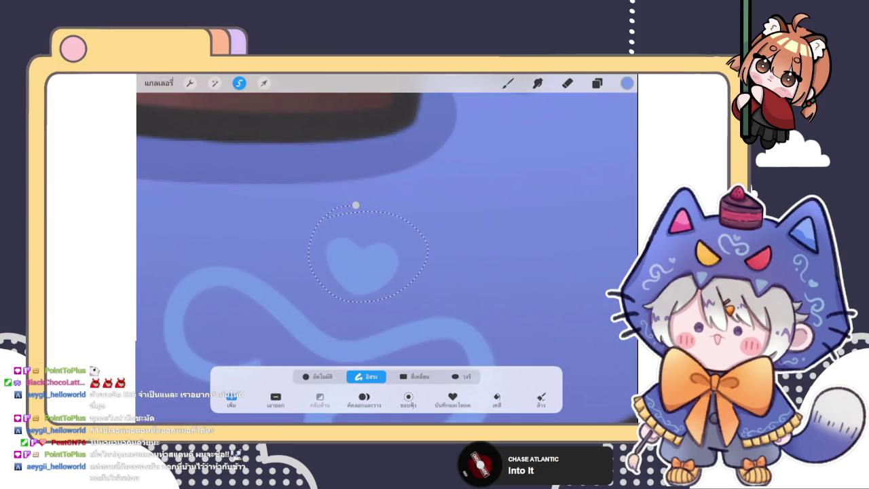
left_click(567, 83)
mouse_move(370, 261)
left_mouse_down()
mouse_move(346, 258)
mouse_move(348, 279)
mouse_move(318, 256)
mouse_move(369, 281)
mouse_move(353, 275)
mouse_move(351, 299)
left_mouse_up()
Draw a new light-blue heart above the swirl, undoing earlier heart attempts.
key("b")
key("ctrl+z")
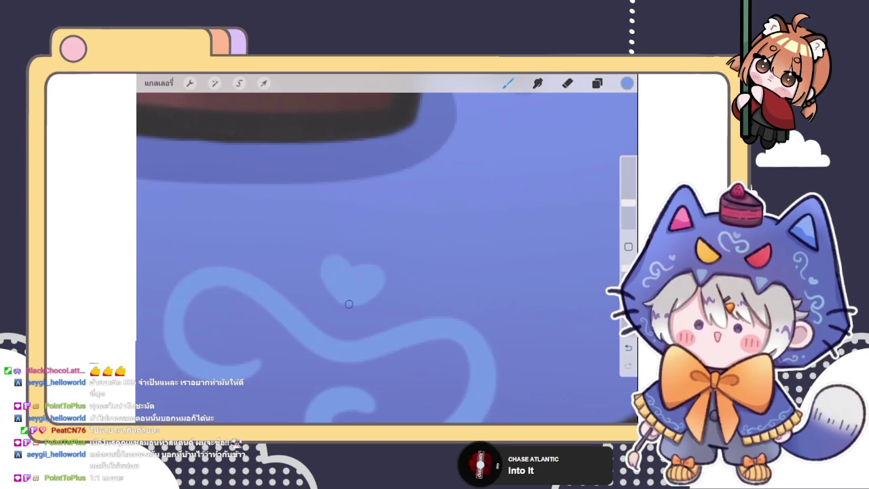
scroll(359, 285, "up", 2)
key("ctrl+z")
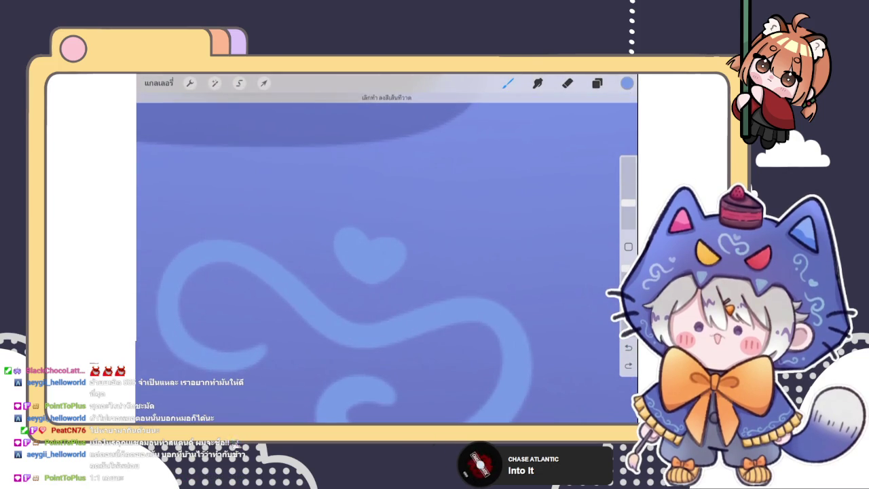
key("ctrl+z")
mouse_move(357, 246)
left_mouse_down()
mouse_move(335, 243)
mouse_move(392, 254)
mouse_move(350, 245)
left_mouse_up()
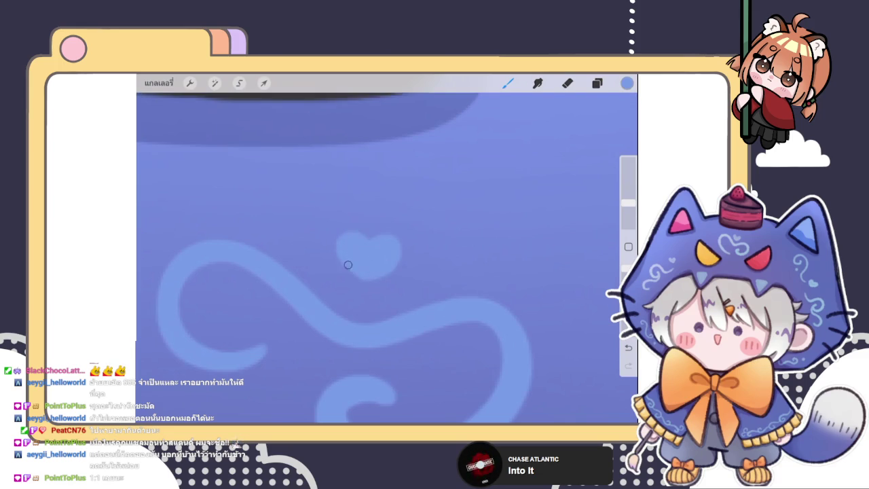
Remove a stray dot above the heart and a wide stroke beneath it.
left_click(378, 187)
scroll(367, 245, "down", 3)
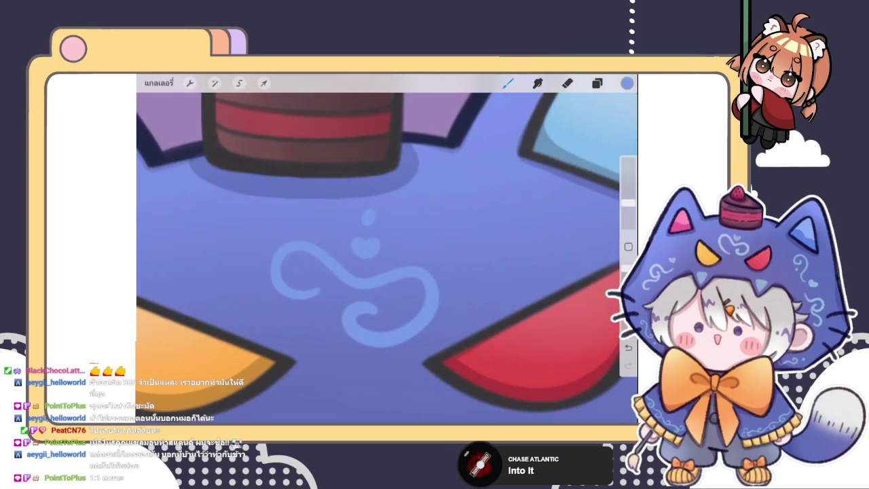
key("ctrl+z")
scroll(367, 252, "up", 5)
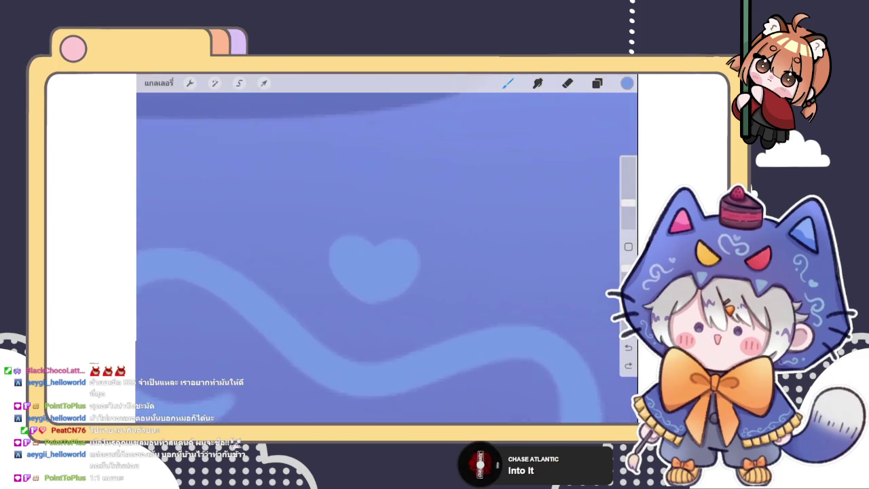
key("ctrl+z")
scroll(387, 258, "down", 3)
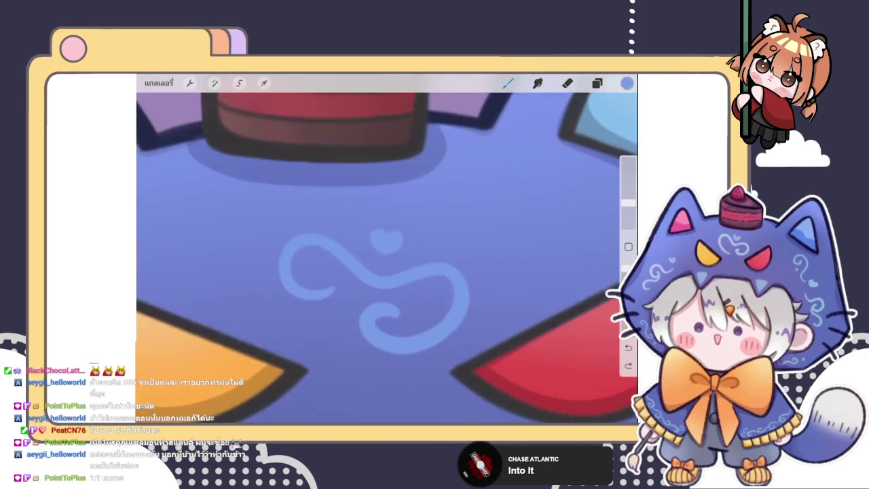
scroll(388, 258, "down", 3)
left_click(597, 83)
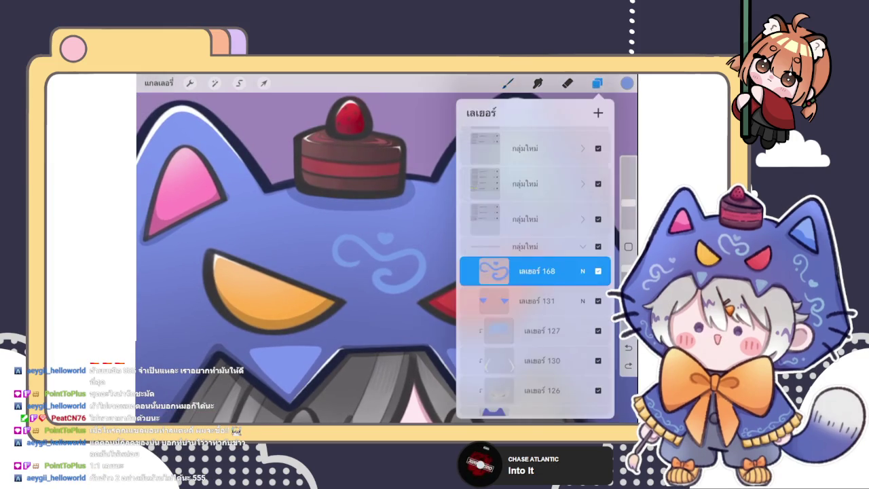
scroll(387, 258, "up", 3)
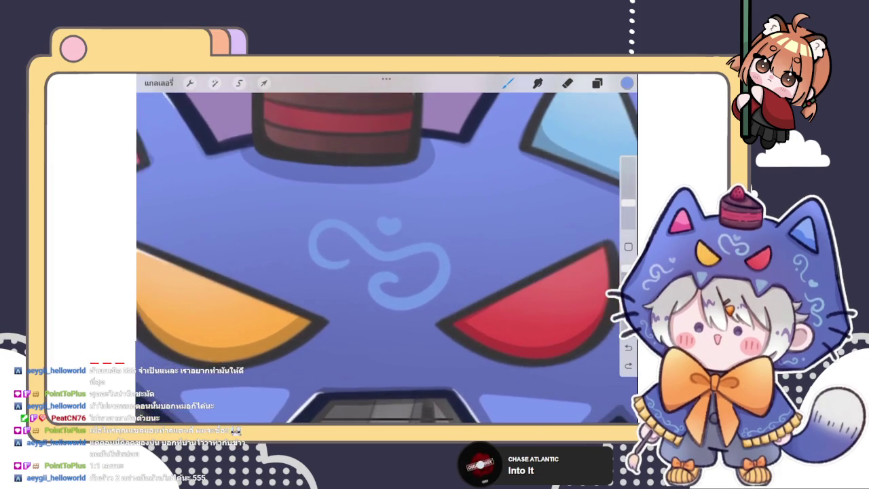
scroll(387, 258, "down", 2)
scroll(387, 259, "down", 3)
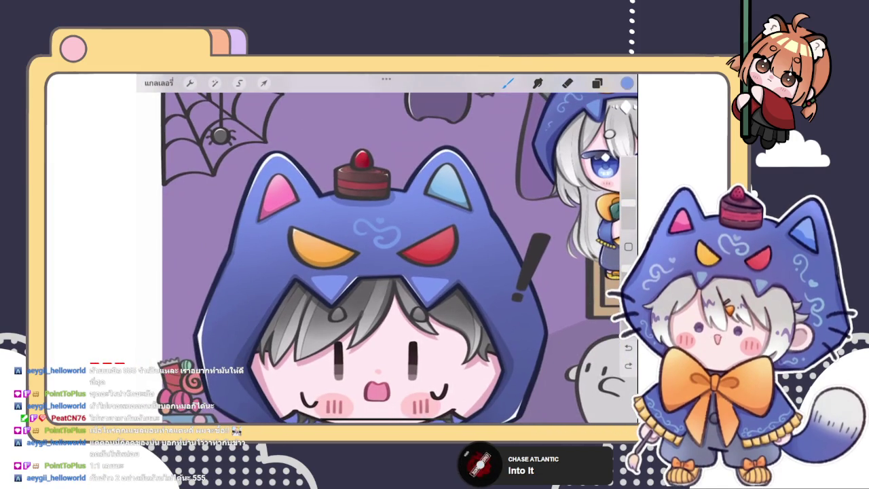
left_click(597, 83)
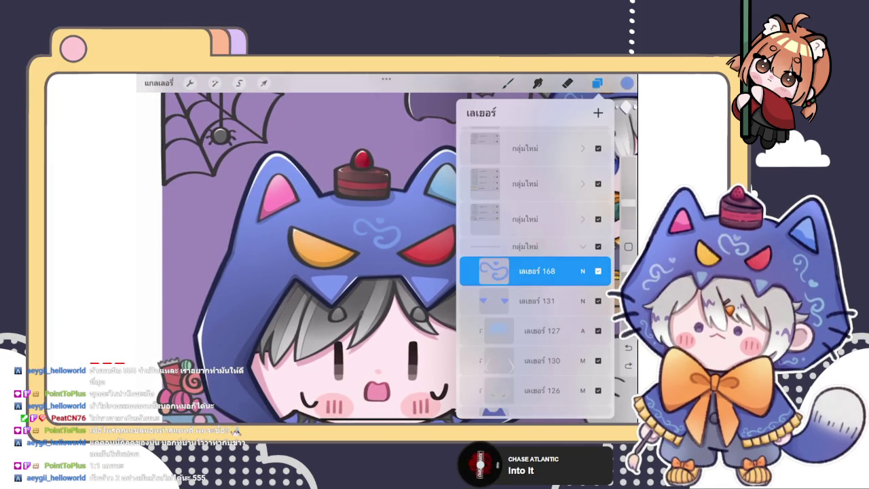
left_click(508, 83)
scroll(387, 258, "down", 3)
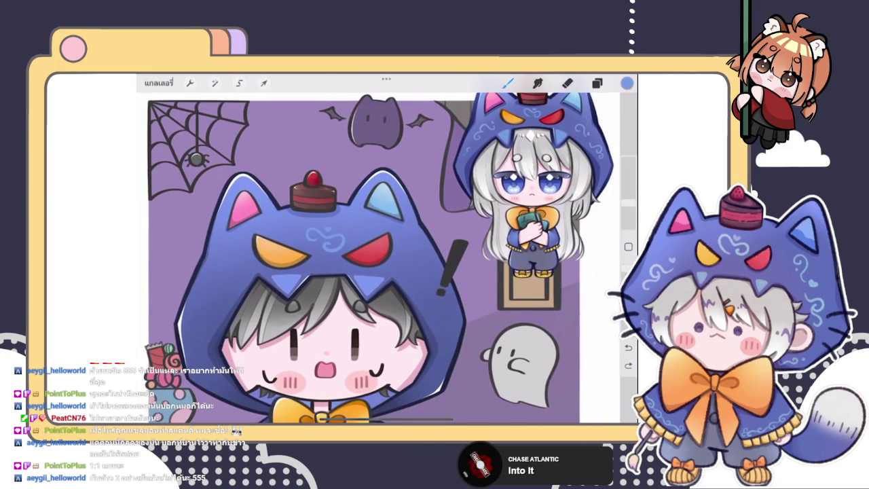
scroll(387, 259, "up", 2)
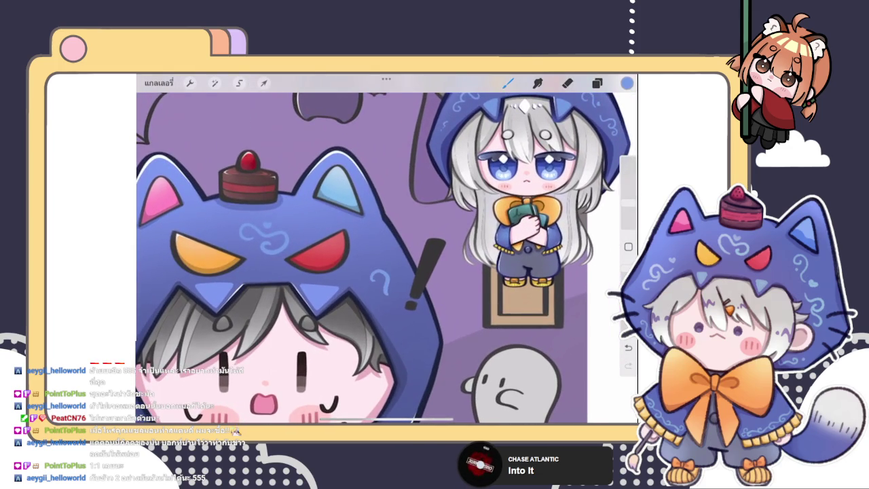
scroll(387, 258, "up", 3)
key("ctrl+z")
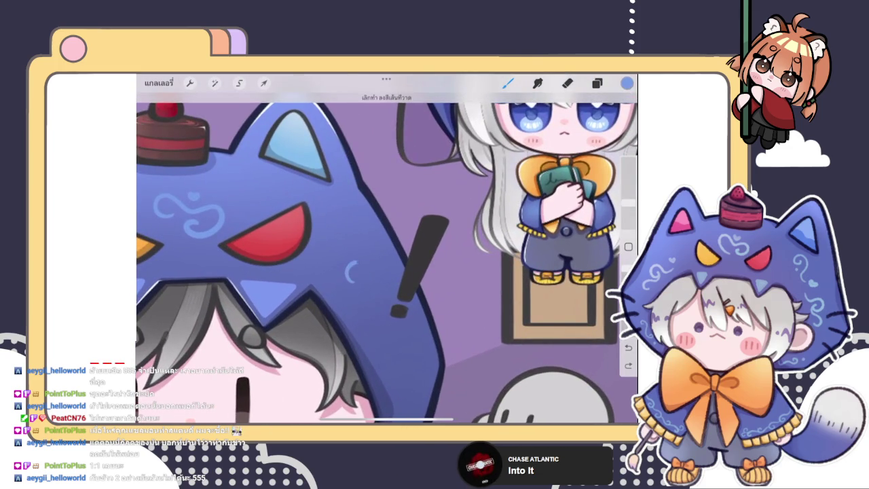
scroll(387, 258, "down", 2)
scroll(387, 259, "up", 1)
scroll(387, 258, "up", 3)
scroll(387, 258, "up", 1)
Try a small stroke and a tiny heart at the existing swirl's end, then undo them.
left_click_drag(394, 265, 408, 261)
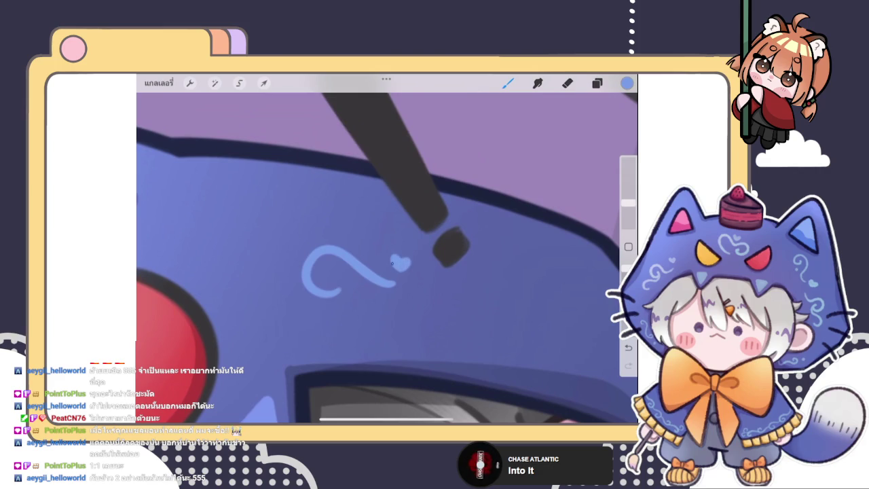
scroll(387, 258, "up", 2)
key("ctrl+z")
mouse_move(380, 275)
left_mouse_down()
mouse_move(384, 290)
mouse_move(394, 272)
mouse_move(380, 292)
left_mouse_up()
key("ctrl+z")
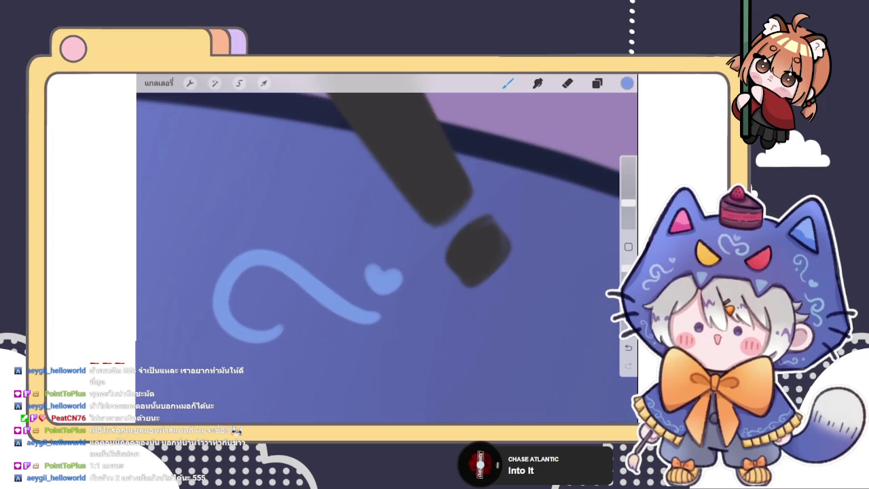
Draw a new light-blue swirl across the front of the cat hood.
scroll(387, 251, "down", 3)
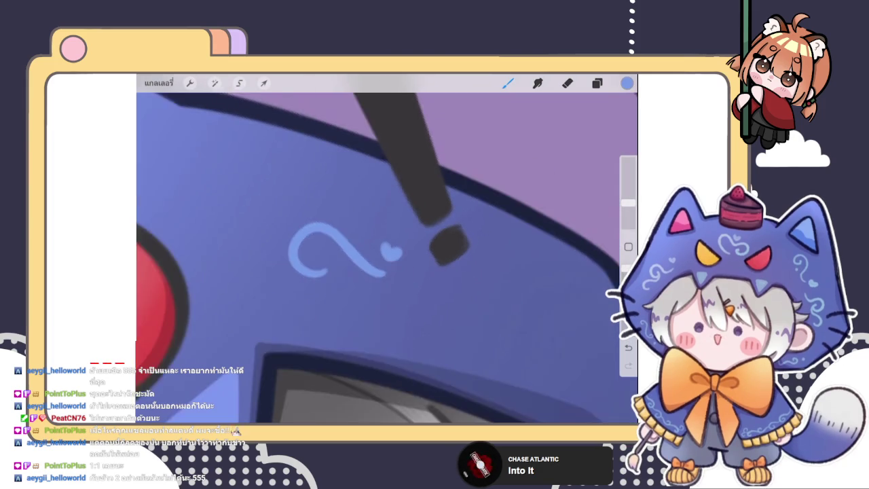
scroll(387, 251, "down", 3)
scroll(387, 251, "down", 3)
scroll(387, 252, "down", 3)
scroll(387, 251, "down", 3)
scroll(387, 252, "down", 3)
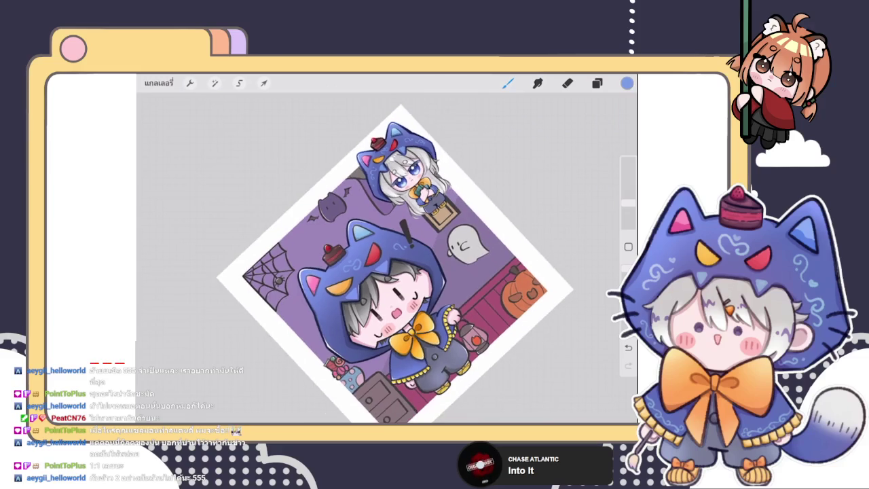
scroll(388, 258, "up", 3)
scroll(387, 258, "up", 2)
scroll(387, 251, "down", 2)
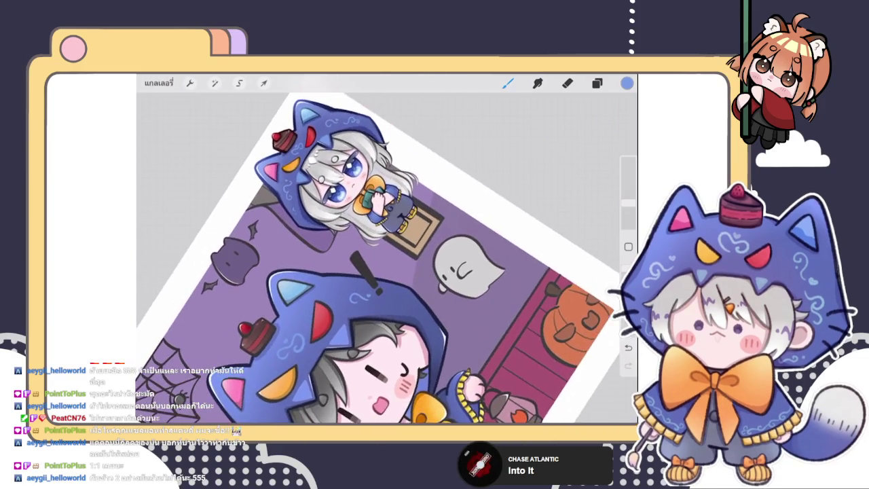
scroll(387, 252, "up", 2)
scroll(387, 251, "up", 3)
scroll(387, 258, "up", 3)
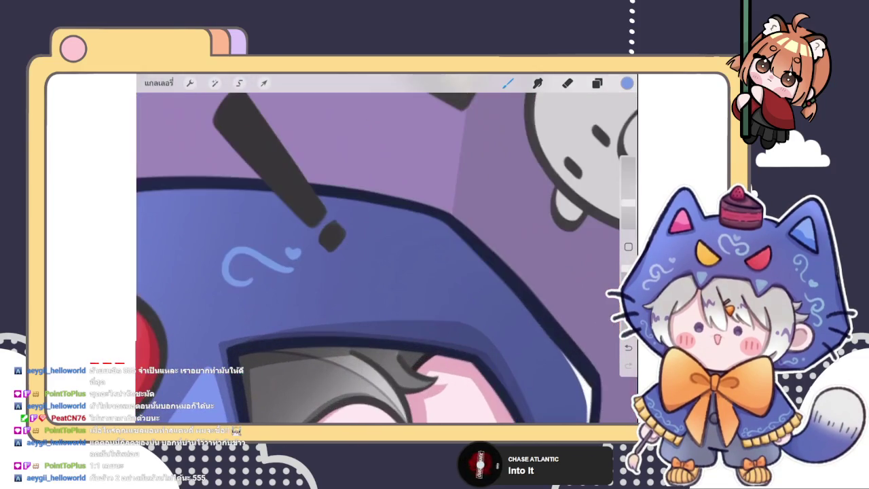
mouse_move(341, 271)
left_mouse_down()
mouse_move(383, 268)
mouse_move(413, 282)
left_mouse_up()
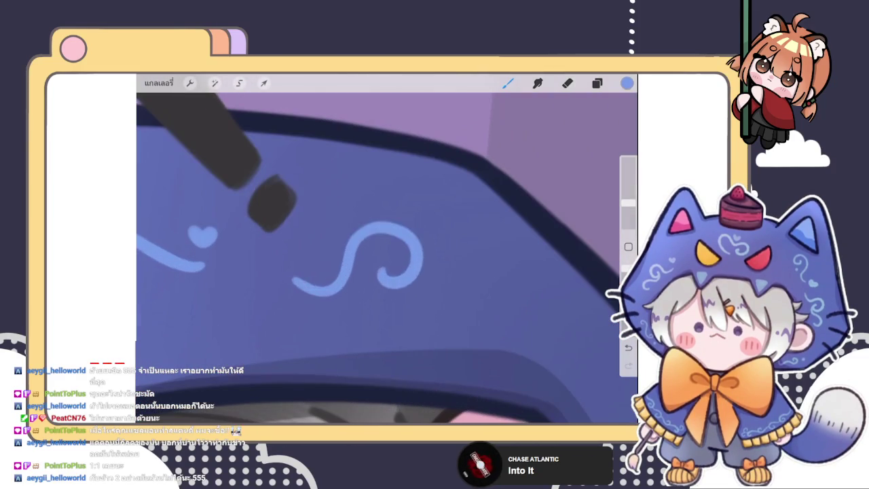
scroll(387, 258, "up", 2)
key("ctrl+z")
mouse_move(304, 279)
left_mouse_down()
mouse_move(378, 252)
mouse_move(390, 282)
left_mouse_up()
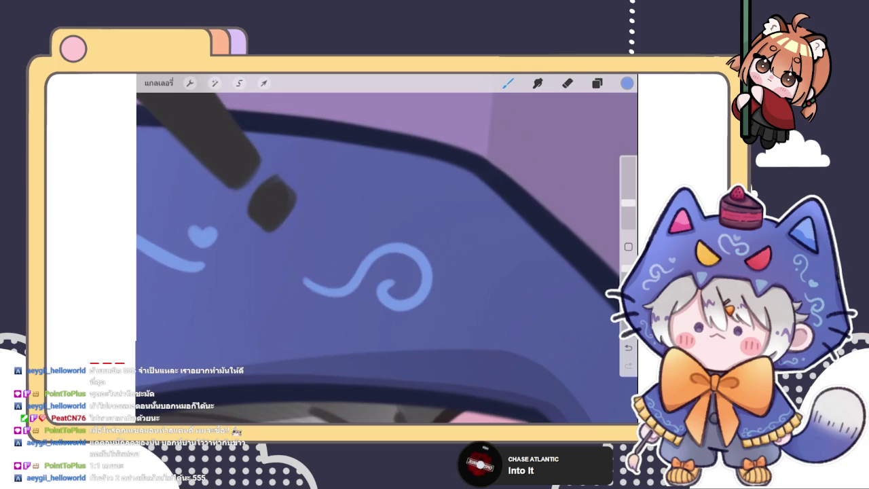
Add the swirl's second curl on the right, redrawing it once, then zoom out.
scroll(387, 258, "down", 5)
scroll(387, 258, "down", 2)
scroll(388, 258, "up", 6)
scroll(387, 258, "up", 2)
left_click_drag(386, 252, 407, 262)
scroll(387, 258, "up", 3)
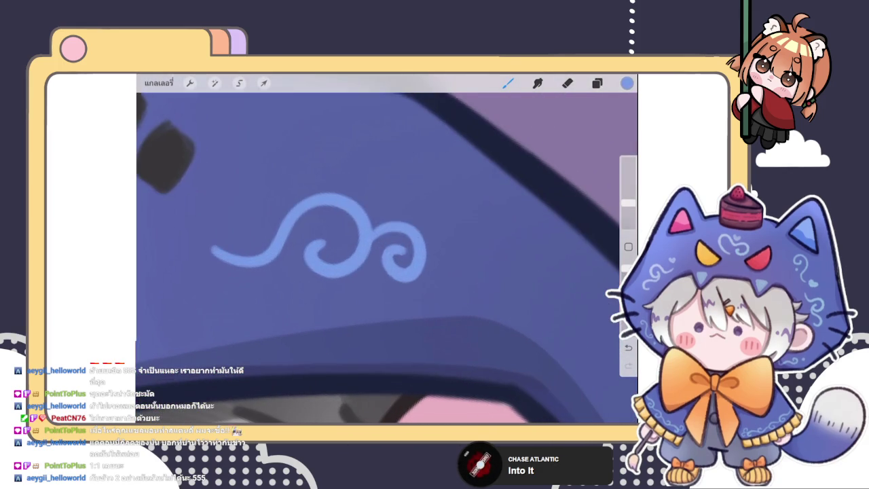
key("ctrl+z")
mouse_move(372, 239)
left_mouse_down()
mouse_move(415, 224)
mouse_move(399, 253)
left_mouse_up()
scroll(387, 258, "down", 3)
scroll(387, 258, "down", 5)
scroll(387, 258, "down", 3)
scroll(387, 258, "down", 2)
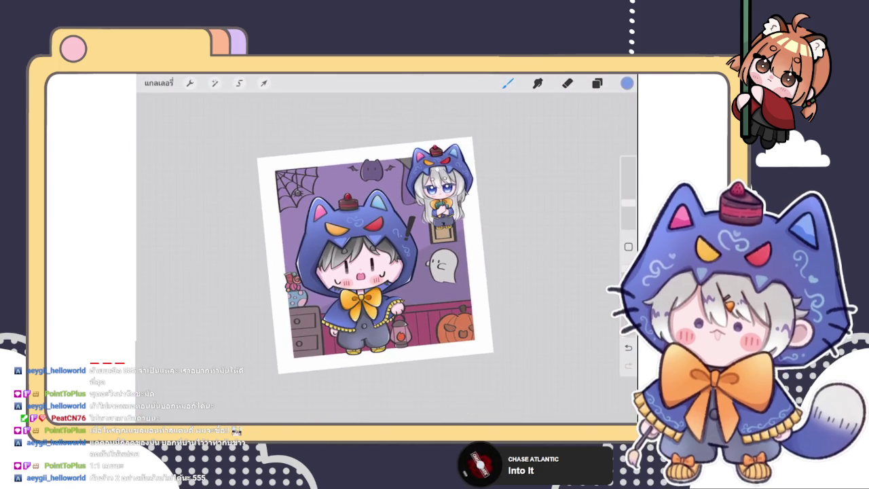
Zoom in and brush a light-blue swirl on the hood's left side, redoing the first attempt.
scroll(373, 258, "up", 3)
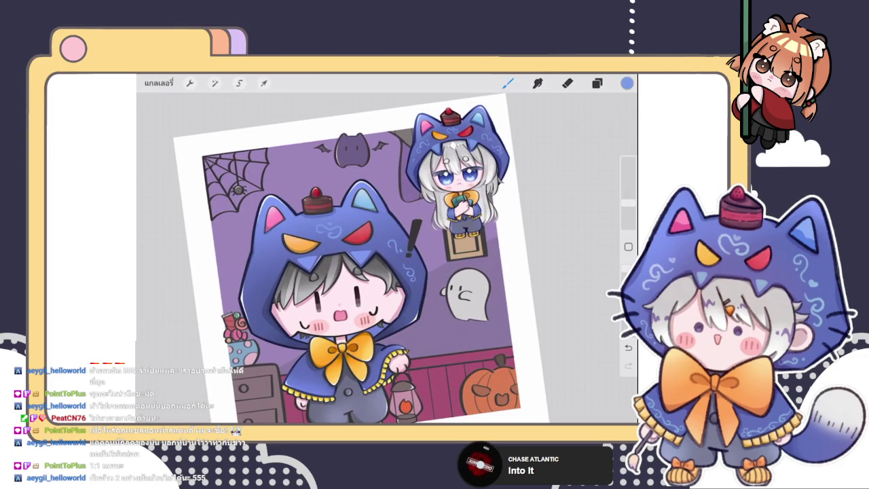
scroll(381, 258, "up", 2)
scroll(380, 258, "up", 2)
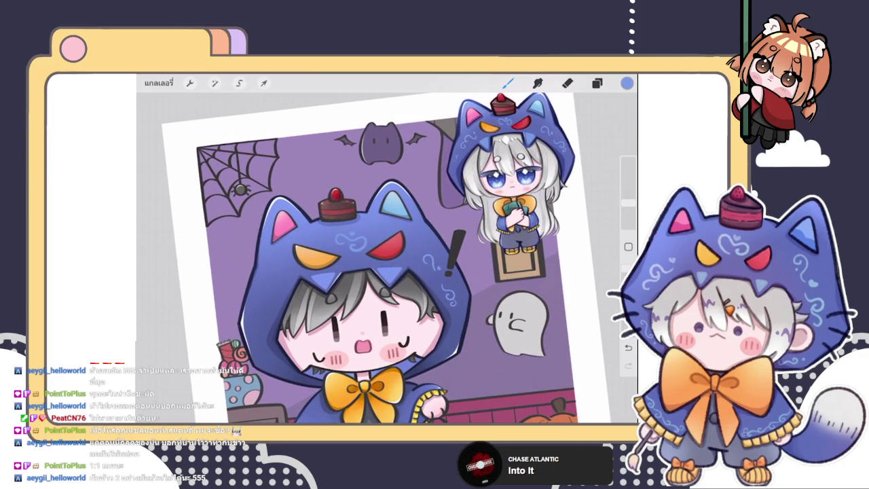
scroll(387, 258, "up", 3)
scroll(388, 258, "up", 2)
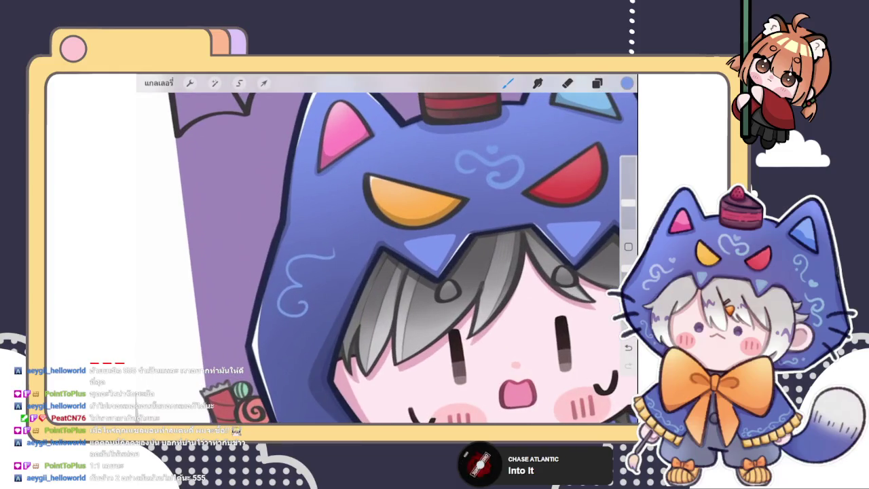
key("ctrl+z")
scroll(387, 258, "up", 5)
mouse_move(377, 218)
left_mouse_down()
mouse_move(304, 256)
mouse_move(285, 319)
mouse_move(319, 306)
left_mouse_up()
Draw a small heart just above the new swirl.
scroll(388, 258, "down", 2)
scroll(387, 258, "down", 5)
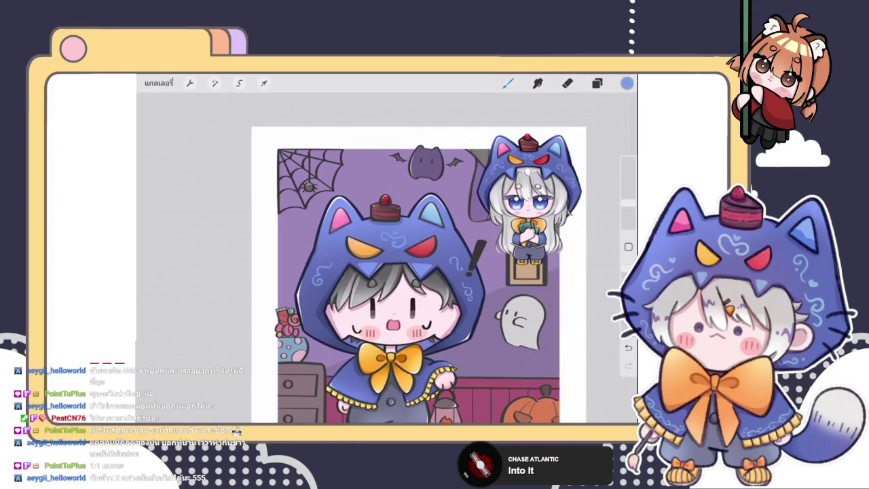
scroll(312, 259, "up", 2)
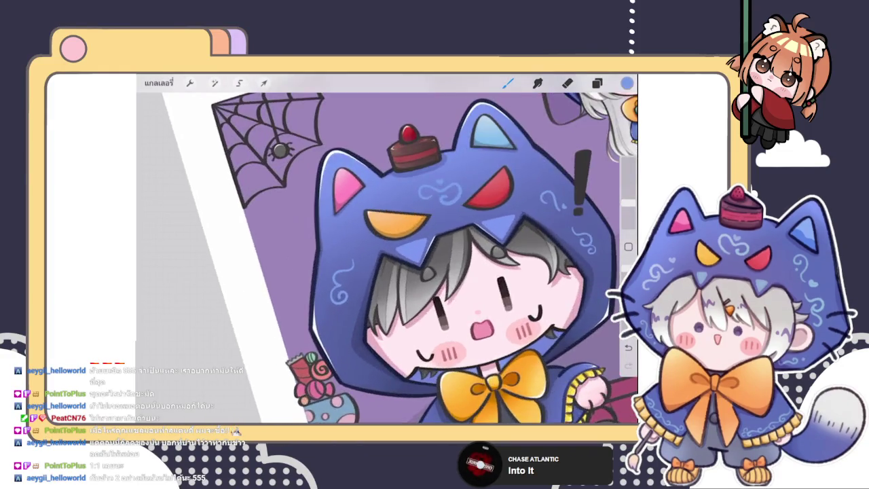
scroll(313, 258, "up", 2)
scroll(312, 258, "up", 2)
left_click_drag(338, 228, 340, 235)
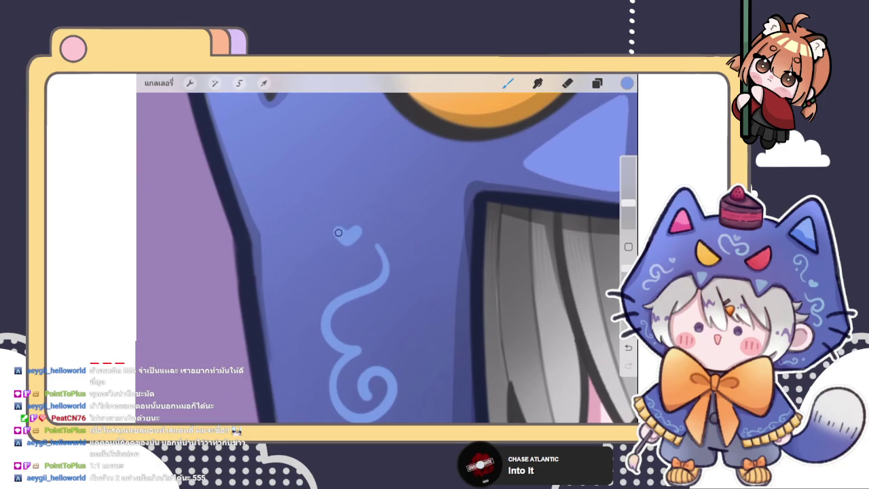
scroll(348, 244, "up", 2)
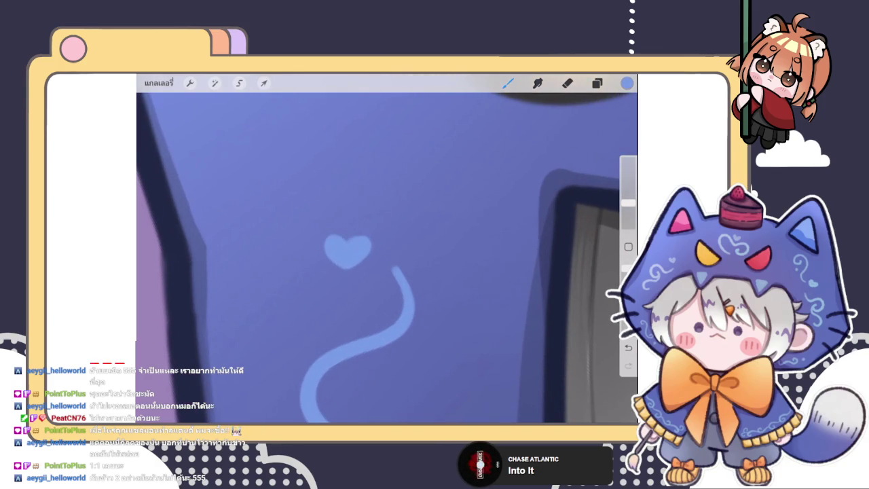
scroll(348, 252, "up", 2)
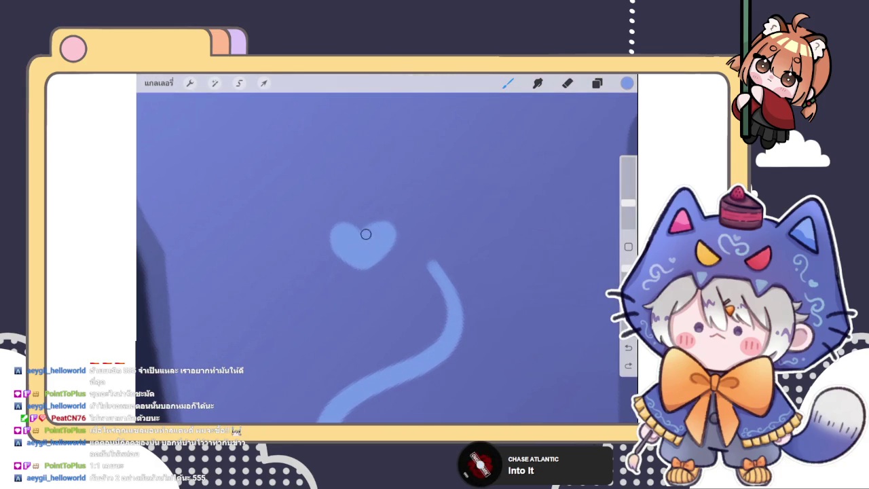
Set the Eraser to 1% size and draw a small squiggle on the hood.
left_click(567, 83)
left_click(628, 221)
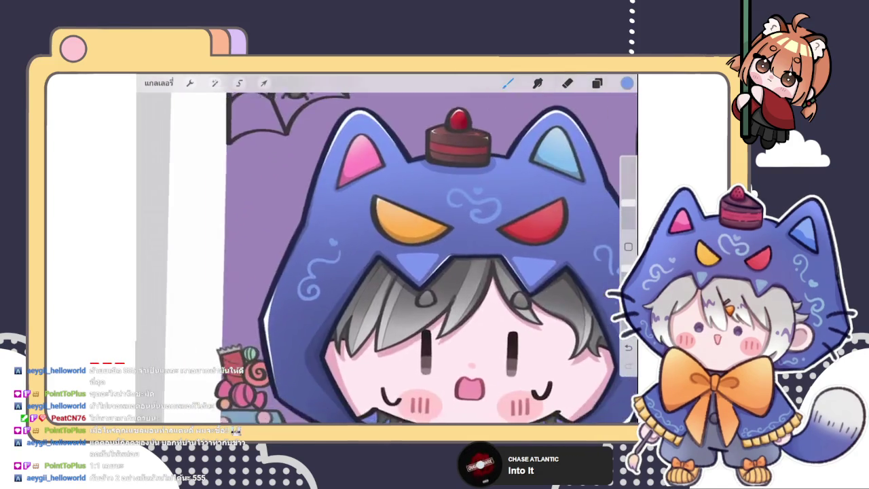
left_click_drag(385, 250, 371, 284)
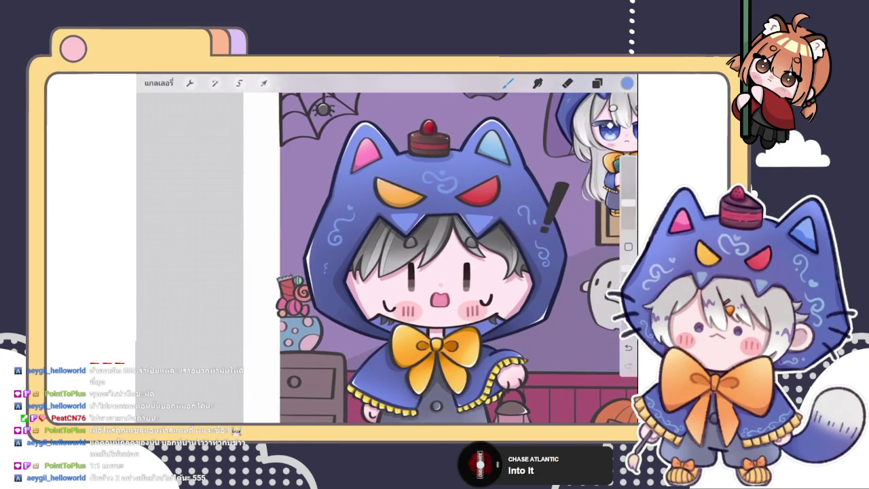
Redraw the squiggle down the hood and dot it into a light-blue question mark.
scroll(388, 258, "up", 3)
key("ctrl+z")
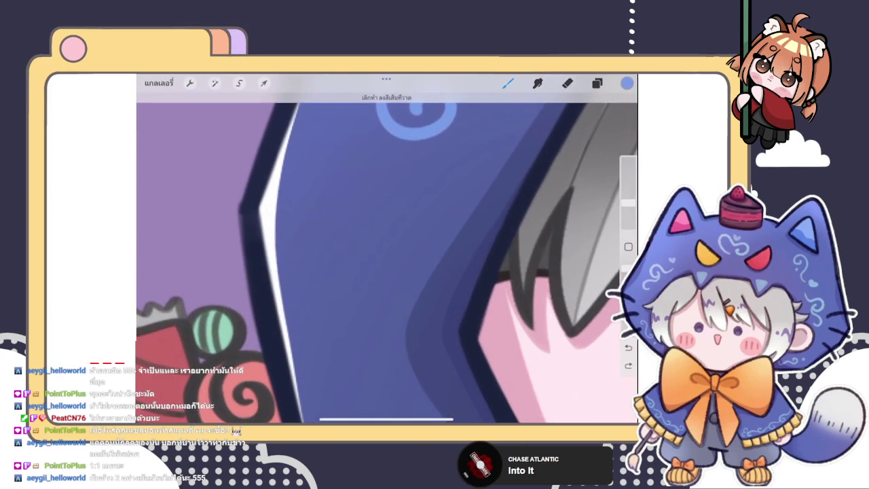
left_click_drag(374, 231, 357, 279)
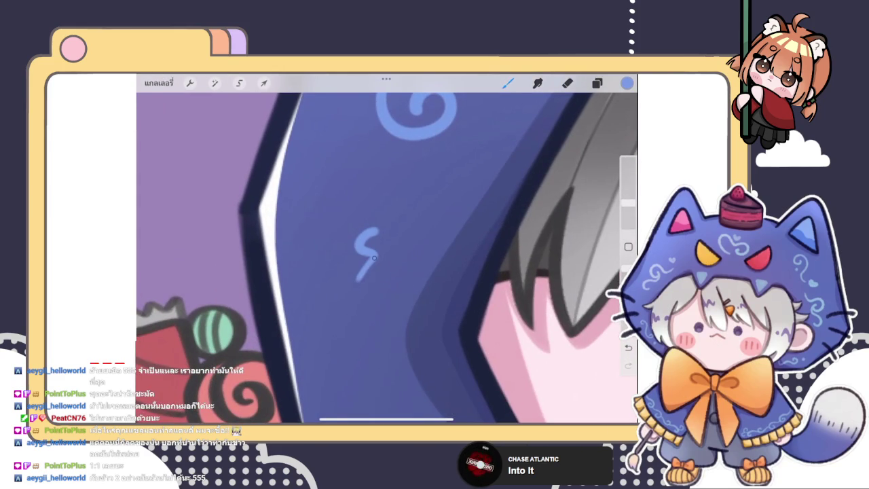
left_click(359, 294)
scroll(387, 258, "down", 3)
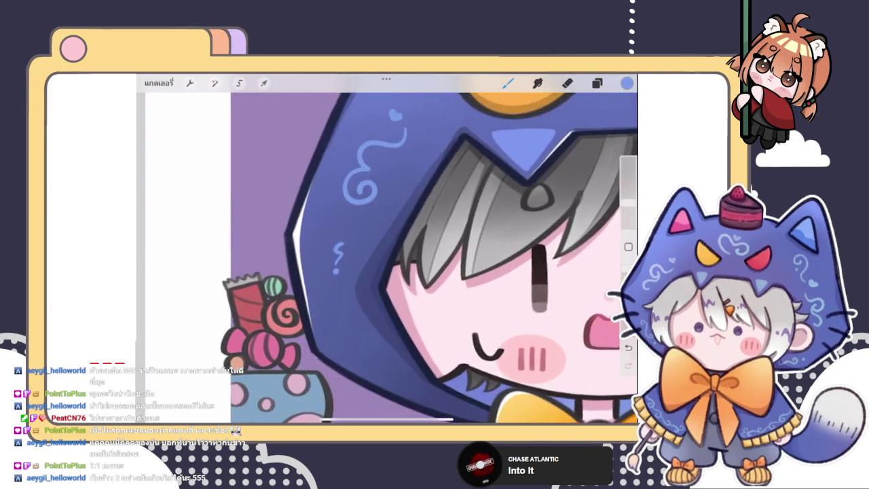
scroll(387, 258, "down", 3)
scroll(387, 258, "down", 2)
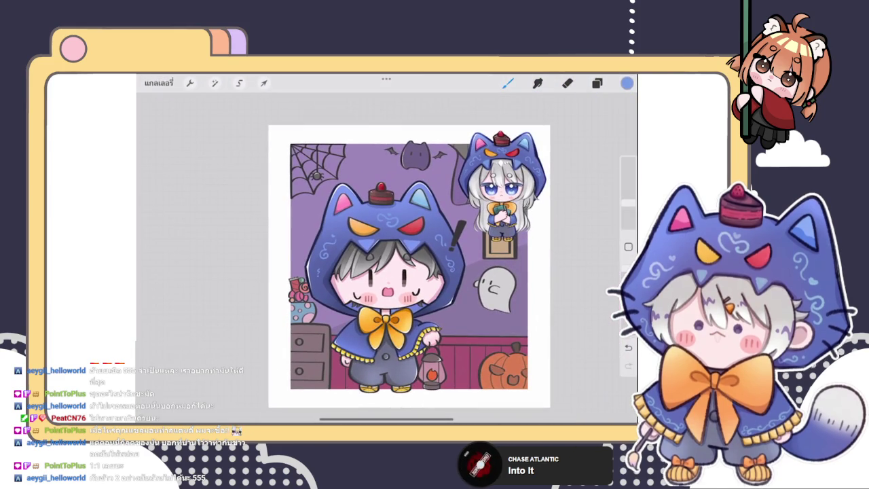
Set layer 168's blend mode to Lighter Color.
left_click(597, 83)
left_click(582, 264)
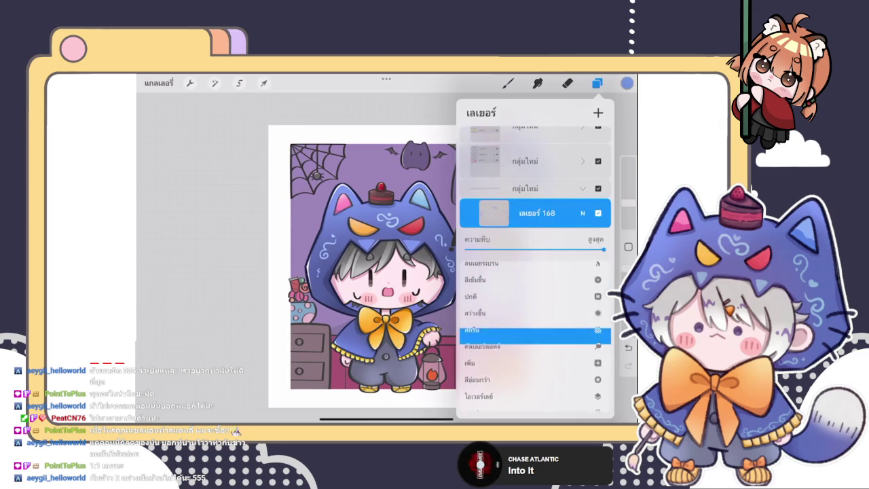
scroll(534, 336, "down", 1)
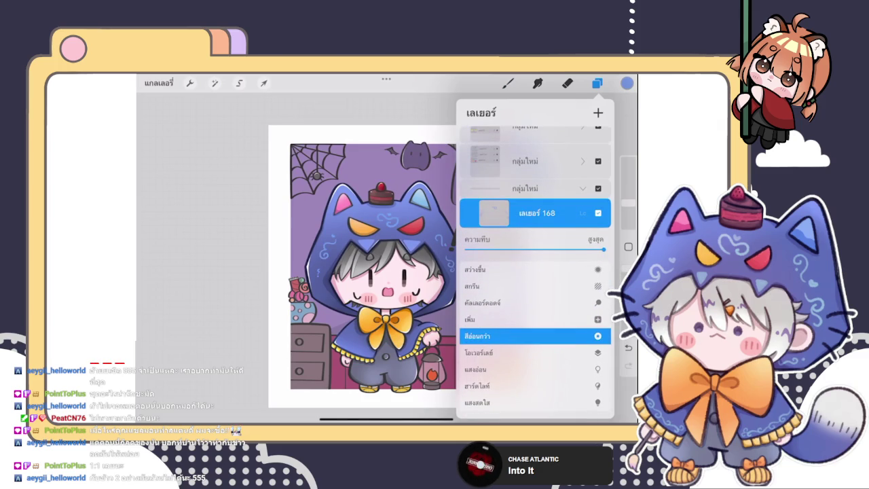
left_click(582, 213)
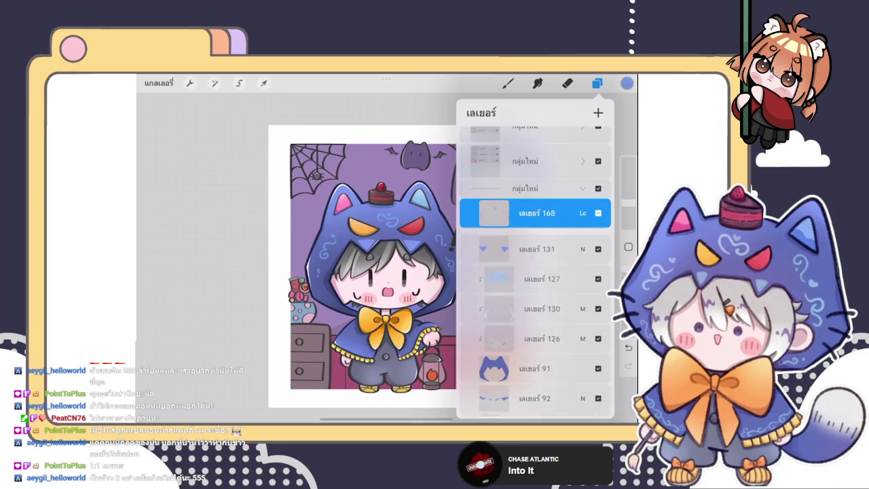
Raise layer 168's saturation to 58% with Hue, Saturation, Brightness.
left_click(214, 83)
left_click(196, 132)
mouse_move(386, 403)
left_mouse_down()
mouse_move(413, 402)
mouse_move(395, 403)
left_mouse_up()
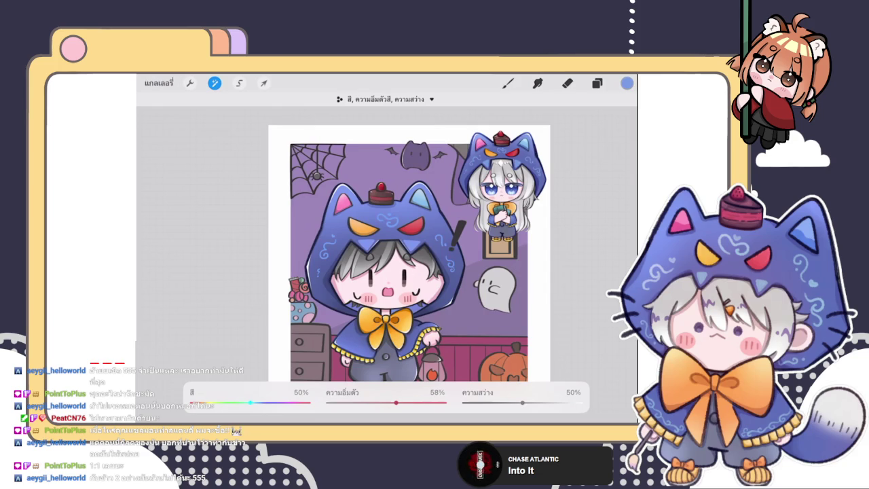
Raise brightness slightly above 50% and apply the swirl layer's 58% saturation adjustment.
left_click_drag(522, 403, 528, 403)
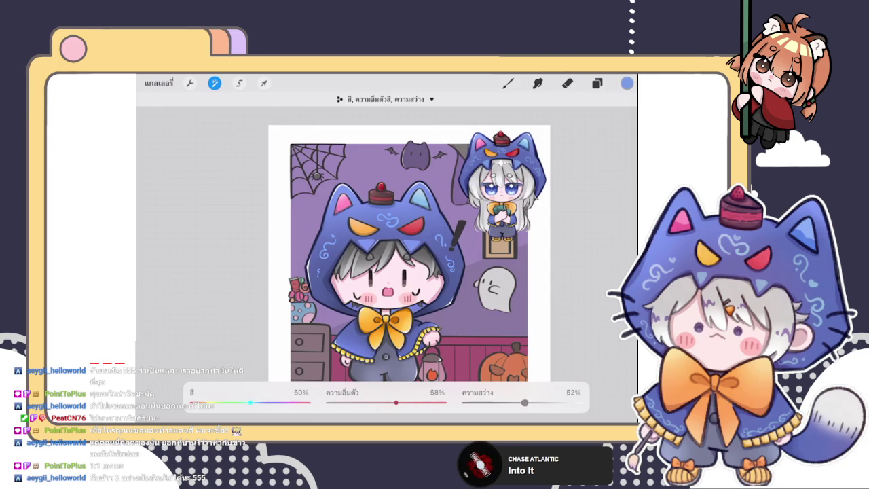
left_click(568, 83)
scroll(395, 258, "up", 2)
key("ctrl+shift+z")
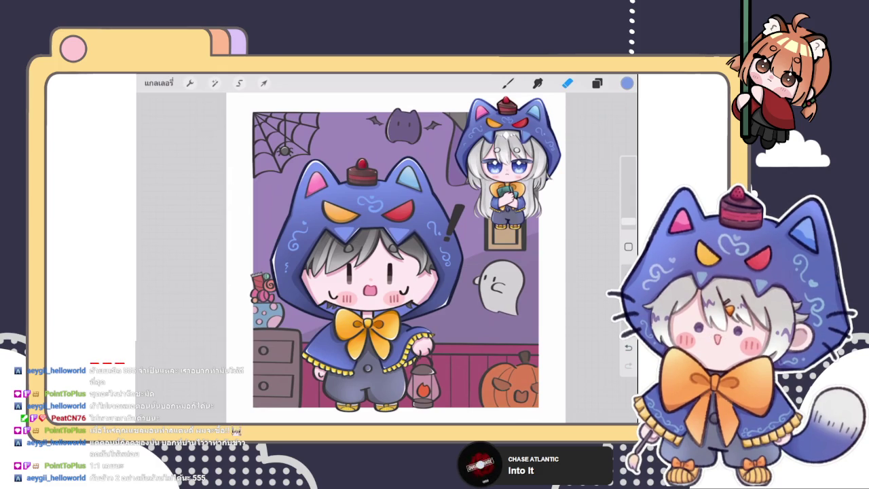
left_click(597, 83)
left_click_drag(395, 259, 374, 217)
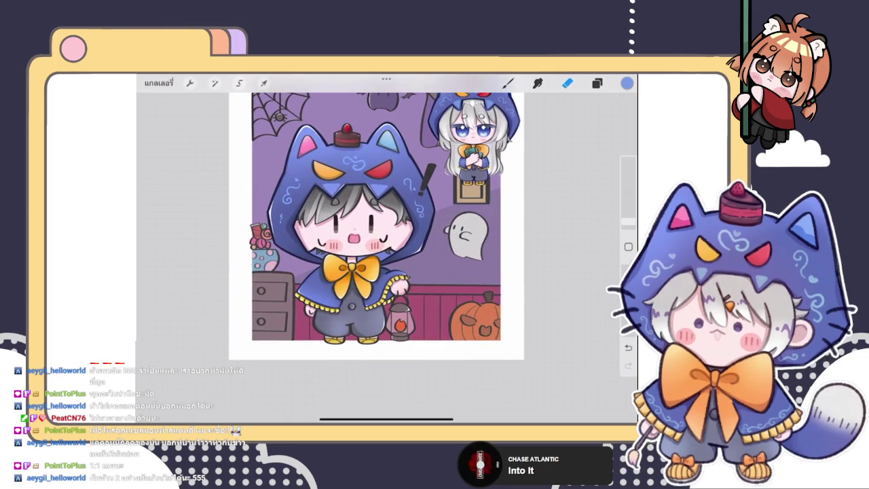
scroll(489, 149, "up", 5)
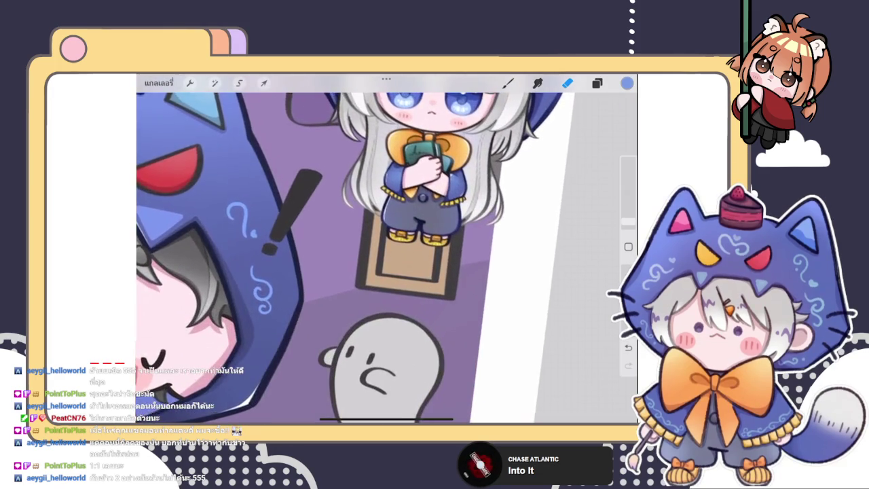
scroll(387, 231, "down", 5)
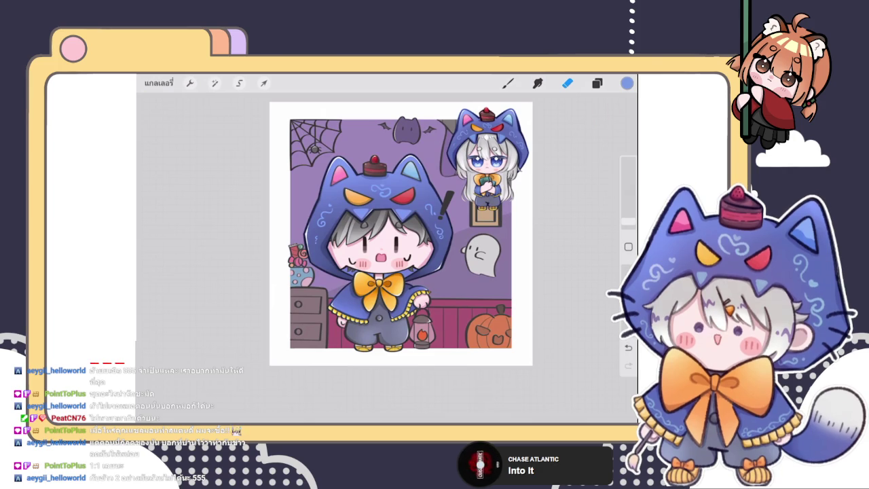
scroll(381, 286, "up", 3)
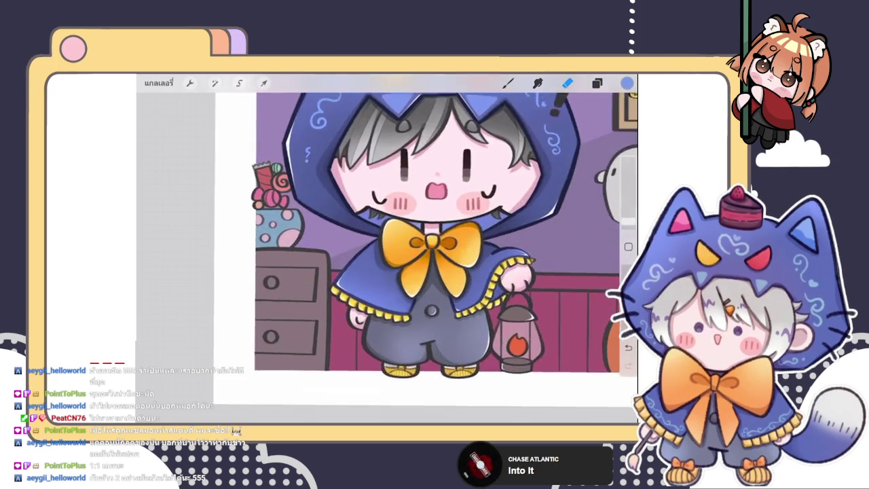
scroll(381, 286, "up", 3)
key("b")
scroll(380, 285, "up", 2)
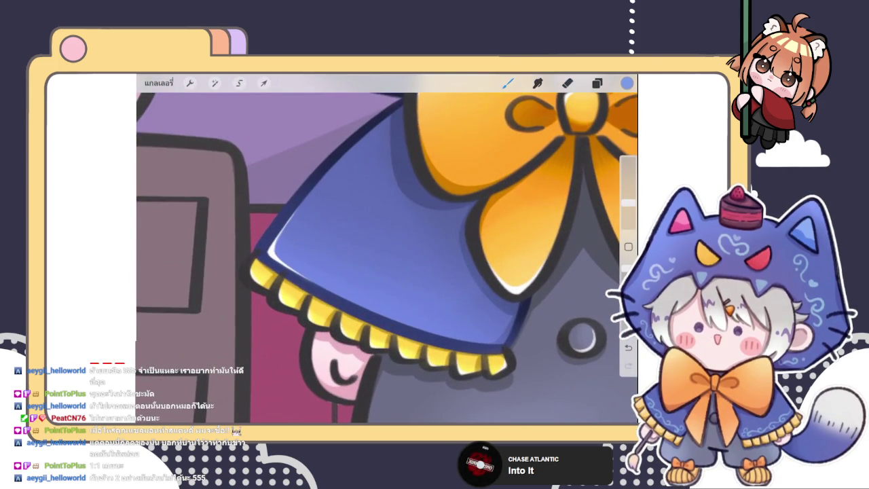
scroll(308, 244, "up", 2)
key("ctrl+z")
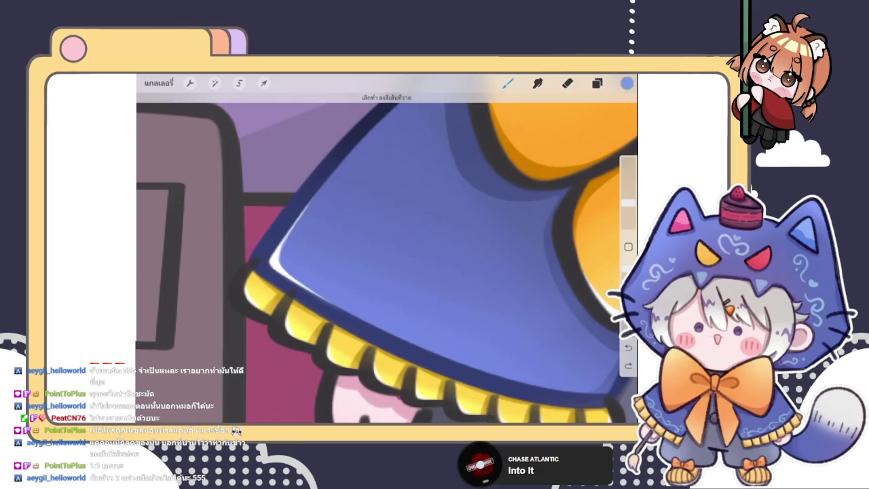
Select layer 151 inside the cape's layer group.
left_click(597, 83)
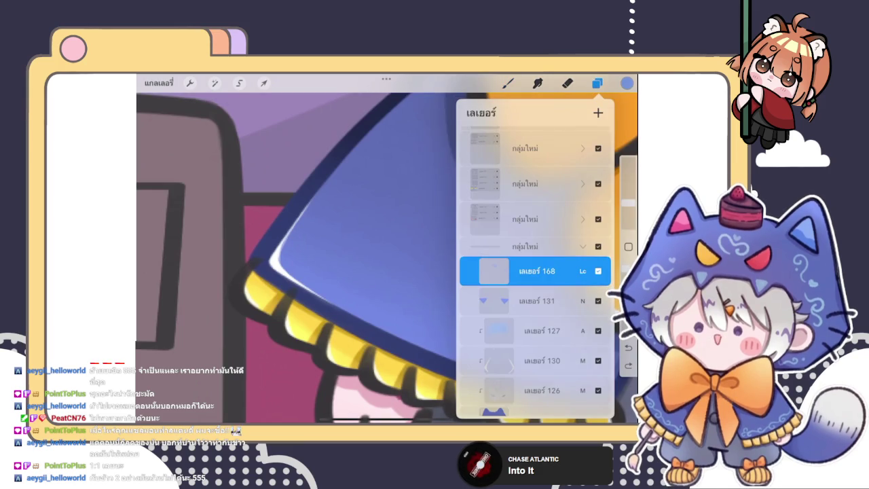
left_click(583, 246)
scroll(535, 272, "up", 4)
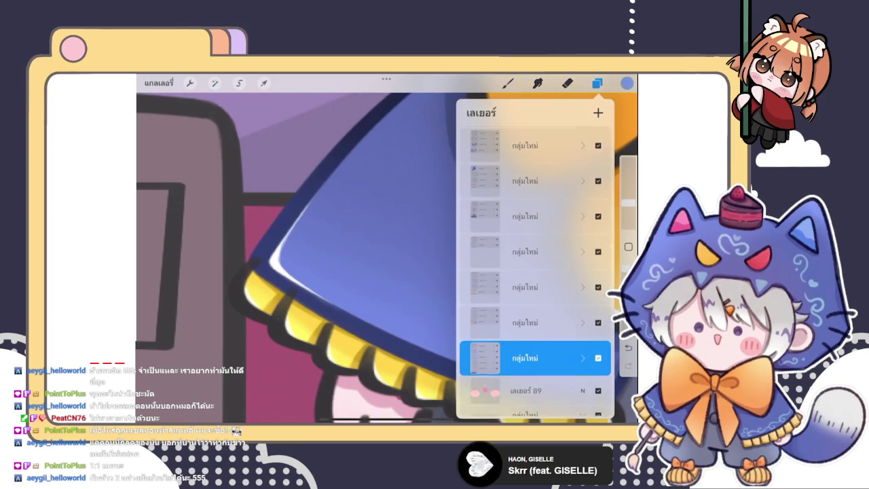
left_click(582, 166)
left_click(536, 183)
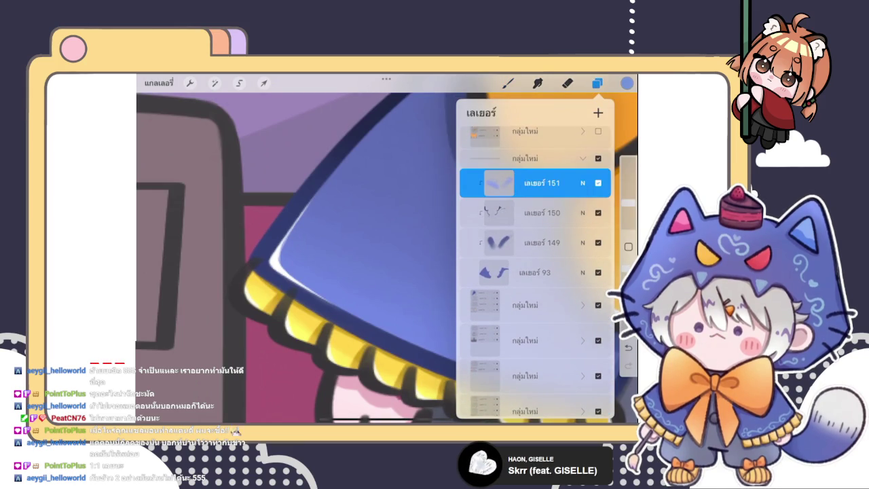
left_click(536, 182)
Brush the first light-blue swirls along the cape hem, undoing misplaced strokes.
left_click(508, 83)
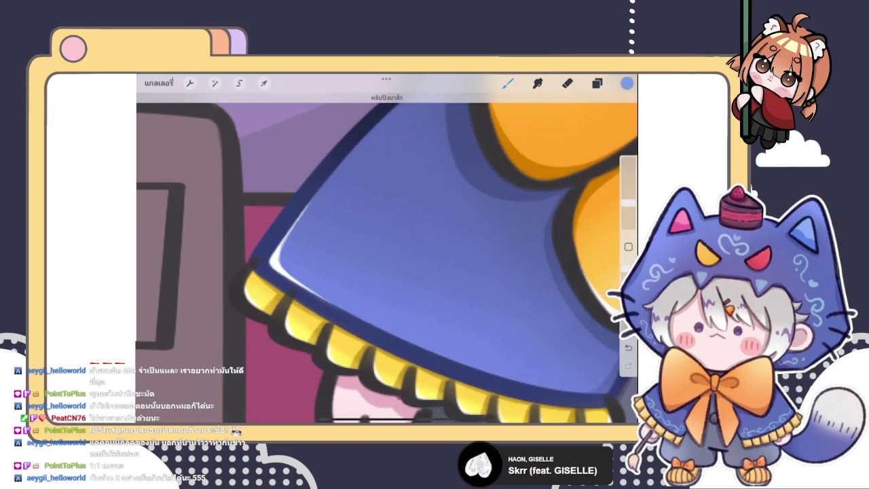
left_click_drag(284, 238, 313, 284)
scroll(387, 258, "up", 3)
key("ctrl+z")
mouse_move(269, 237)
left_mouse_down()
mouse_move(331, 243)
mouse_move(322, 265)
left_mouse_up()
mouse_move(348, 299)
left_mouse_down()
mouse_move(351, 314)
mouse_move(359, 305)
mouse_move(424, 351)
mouse_move(442, 312)
left_mouse_up()
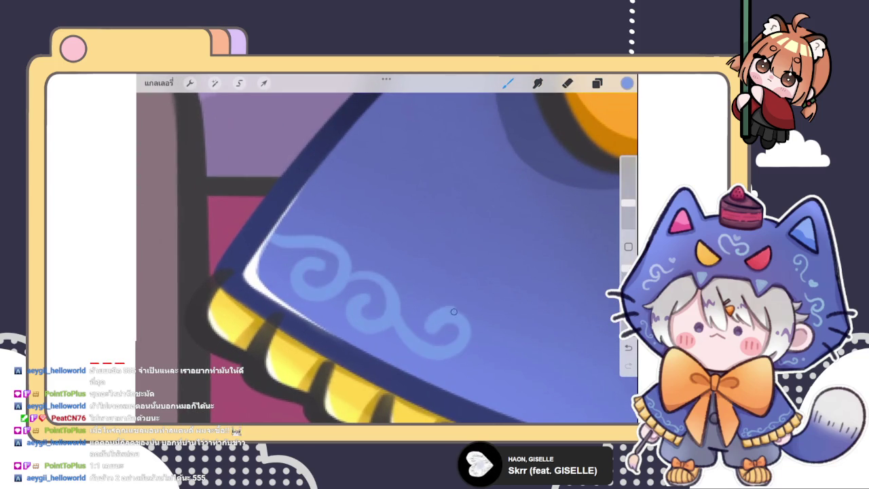
scroll(387, 258, "down", 3)
key("ctrl+z")
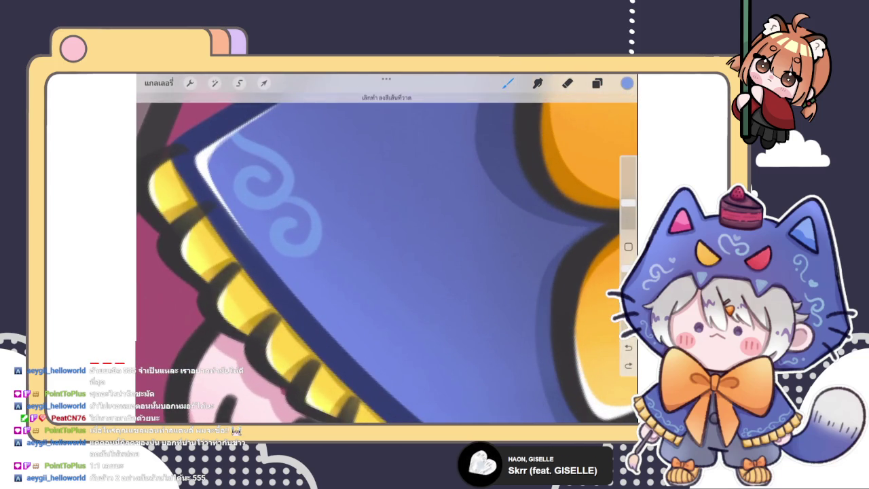
Add more swirl loops further right along the hem, redrawing ones that miss.
scroll(387, 258, "down", 5)
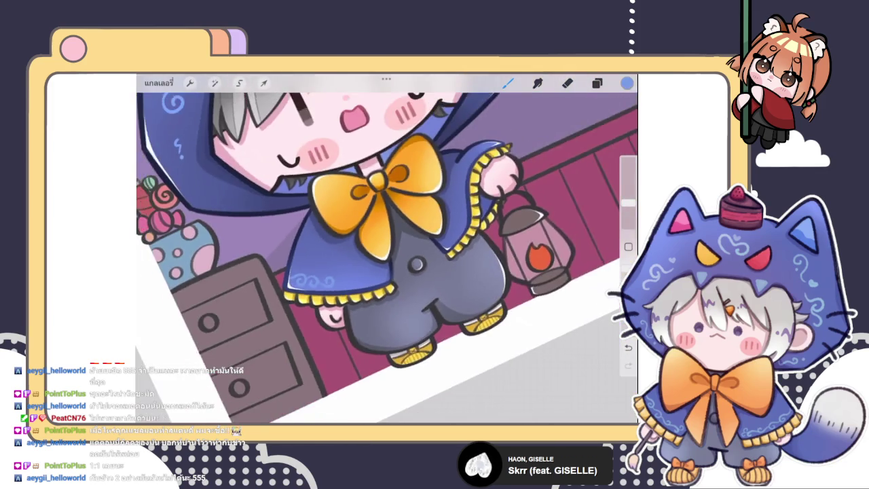
scroll(388, 258, "down", 3)
scroll(381, 272, "up", 2)
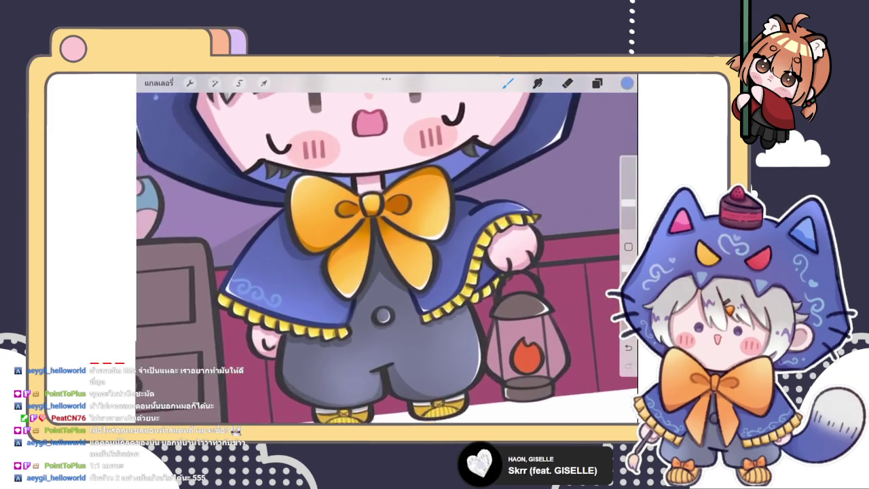
scroll(380, 272, "up", 2)
scroll(380, 272, "up", 2)
scroll(381, 271, "up", 2)
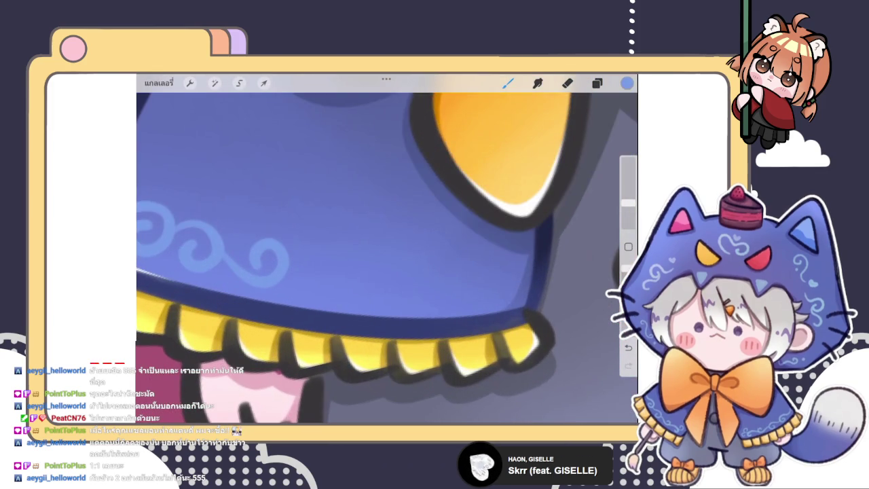
left_click_drag(289, 266, 303, 276)
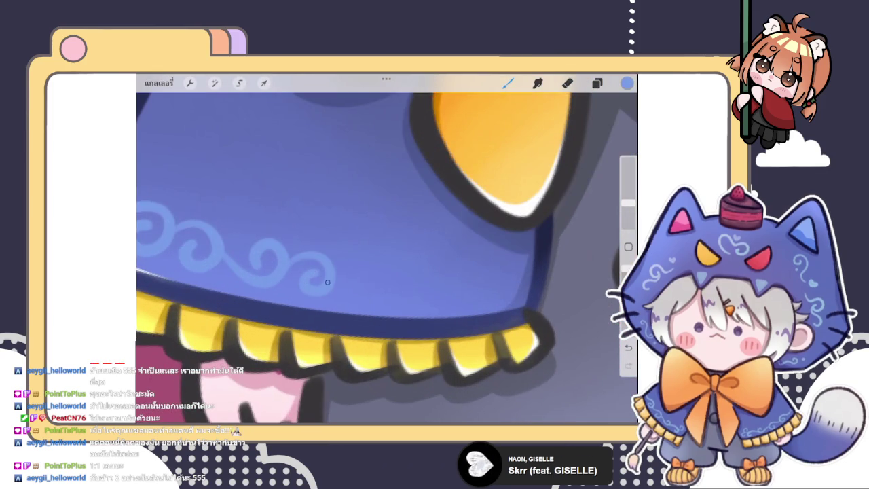
key("ctrl+z")
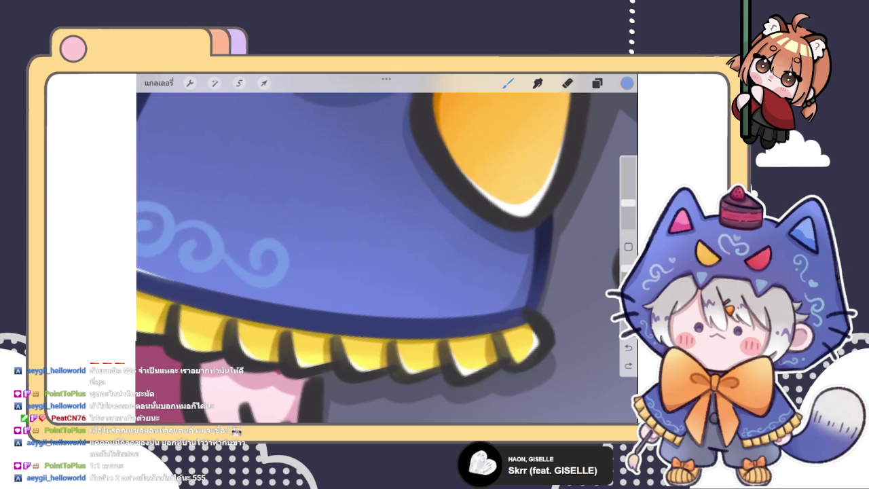
mouse_move(302, 271)
left_mouse_down()
mouse_move(391, 294)
mouse_move(371, 269)
left_mouse_up()
mouse_move(406, 300)
left_mouse_down()
mouse_move(454, 292)
mouse_move(422, 288)
mouse_move(426, 277)
mouse_move(482, 274)
mouse_move(515, 281)
mouse_move(514, 294)
mouse_move(459, 299)
mouse_move(469, 268)
left_mouse_up()
key("ctrl+z")
key("ctrl+z")
Erase-touch up the swirl curl at the cape edge and undo a stray stroke.
scroll(387, 259, "down", 2)
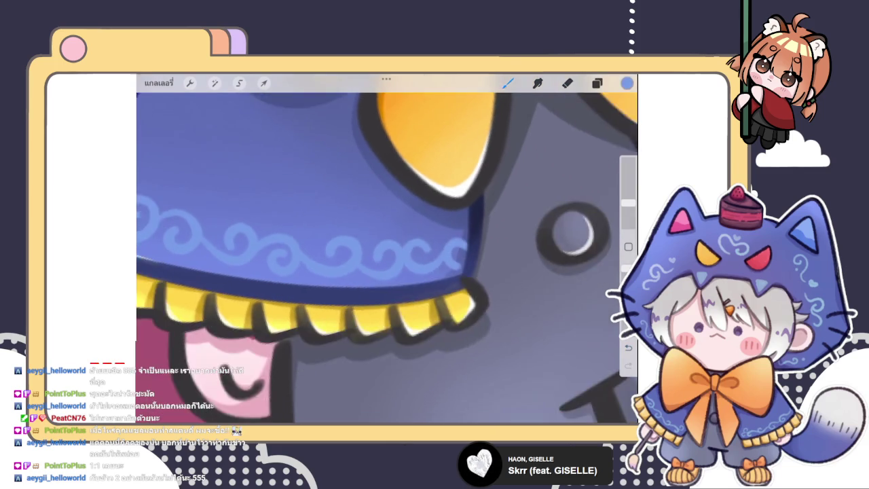
scroll(387, 258, "down", 3)
scroll(387, 258, "down", 3)
scroll(387, 258, "up", 3)
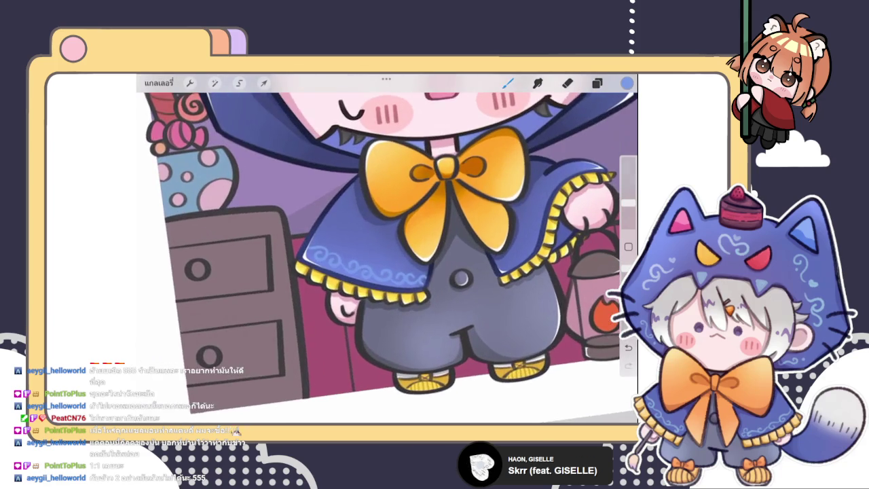
scroll(387, 258, "up", 2)
scroll(386, 258, "down", 3)
scroll(386, 258, "up", 3)
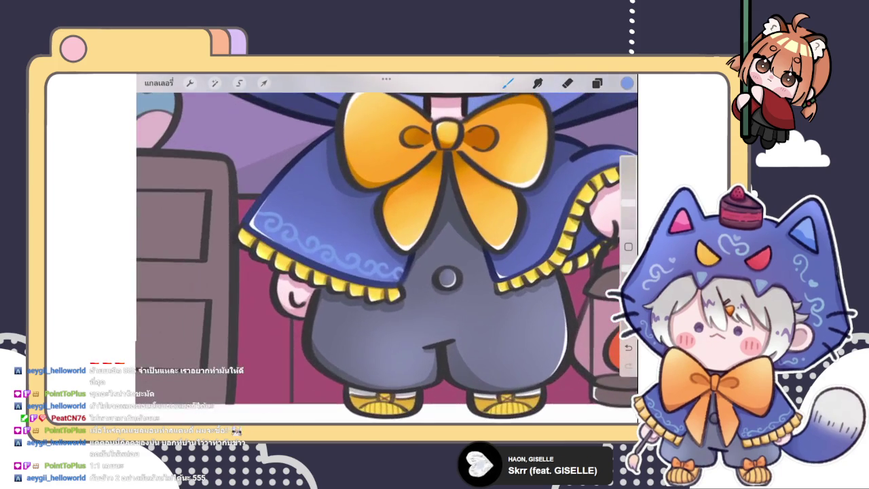
scroll(386, 258, "up", 3)
scroll(386, 259, "up", 1)
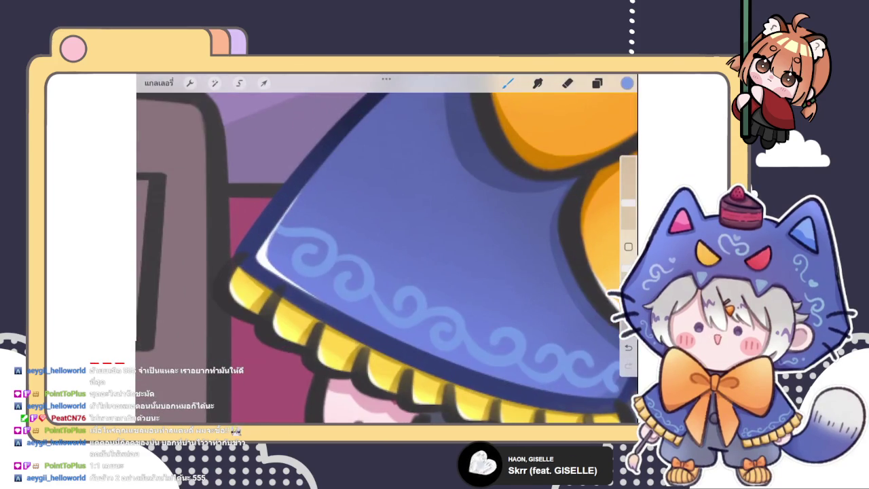
scroll(387, 258, "down", 2)
scroll(387, 258, "down", 1)
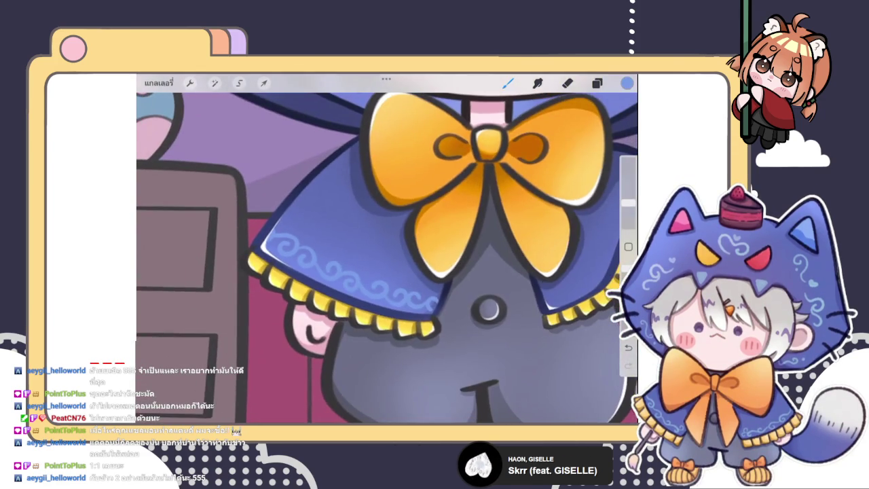
scroll(386, 258, "up", 2)
scroll(386, 258, "up", 2)
scroll(386, 258, "up", 2)
key("e")
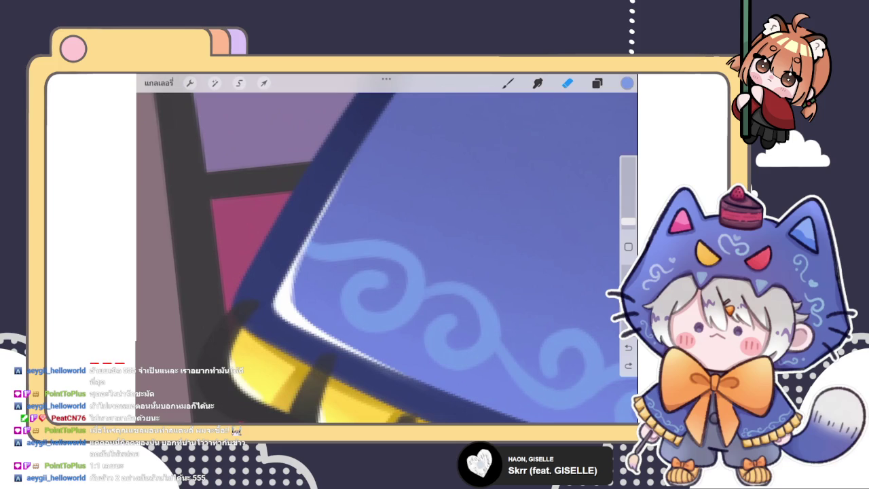
left_click_drag(322, 228, 308, 298)
key("b")
scroll(307, 298, "up", 1)
key("ctrl+z")
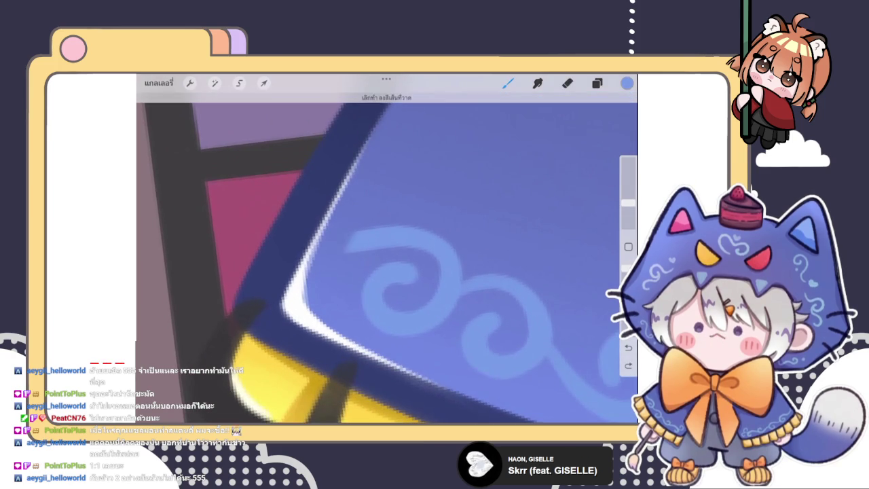
Zoom out to review the swirl pattern along the cape hem.
scroll(322, 275, "down", 1)
scroll(322, 275, "down", 2)
scroll(323, 275, "down", 2)
scroll(387, 248, "down", 2)
scroll(387, 248, "down", 2)
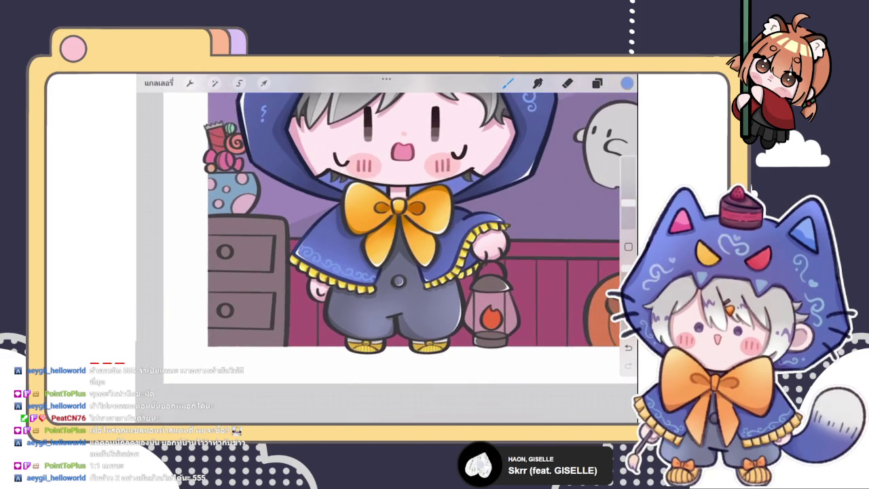
scroll(388, 248, "up", 3)
scroll(388, 248, "down", 2)
left_click(597, 82)
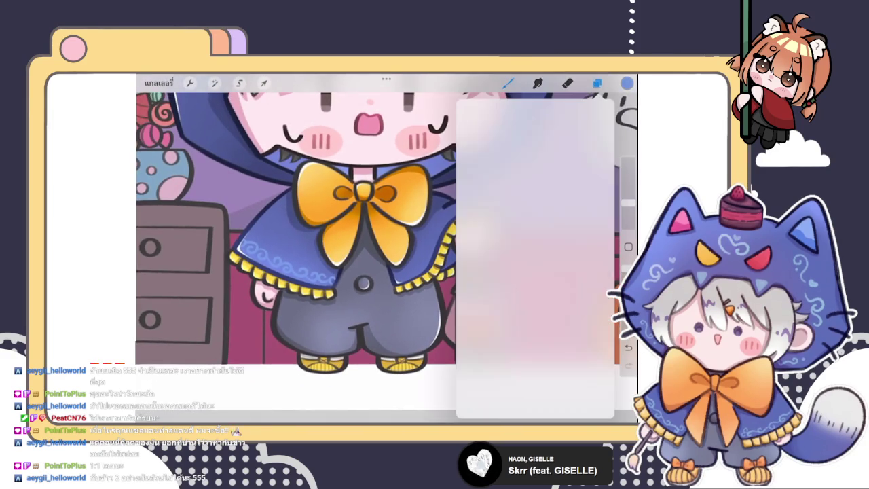
Try Color Dodge and Add on swirl layer 169, settling on Lighter Color.
left_click(582, 271)
left_click(536, 334)
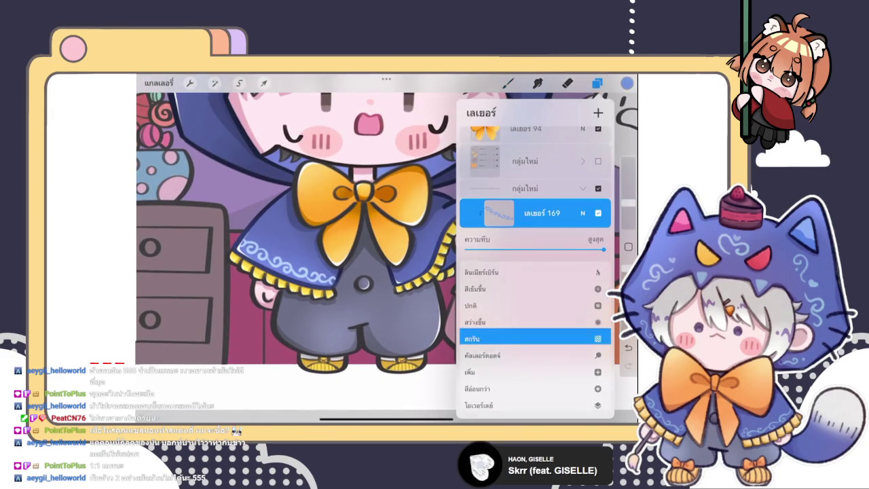
left_click(537, 337)
left_click(537, 354)
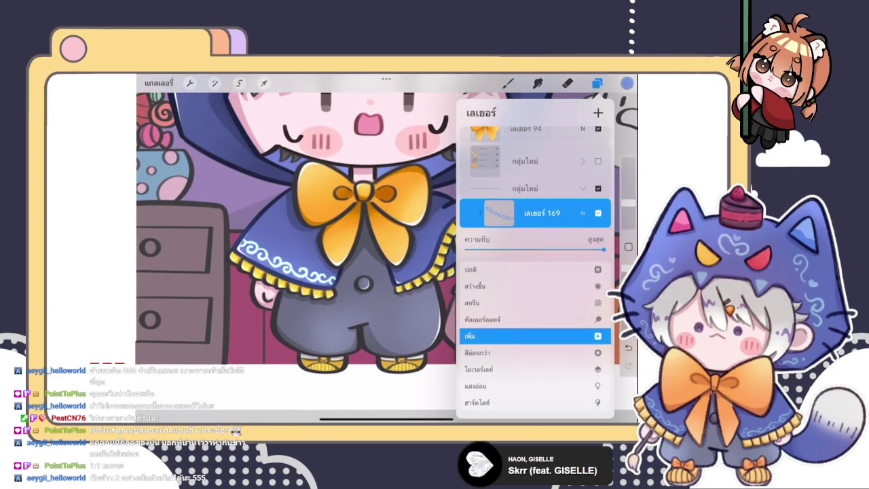
scroll(536, 336, "down", 1)
left_click(582, 213)
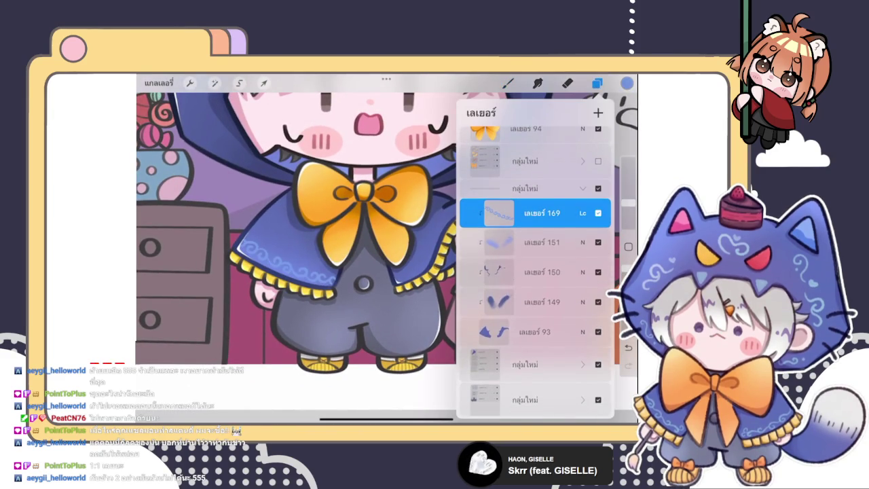
left_click(582, 213)
Compare layer 168's blend mode, then close Layers and return to the brush.
scroll(536, 272, "up", 3)
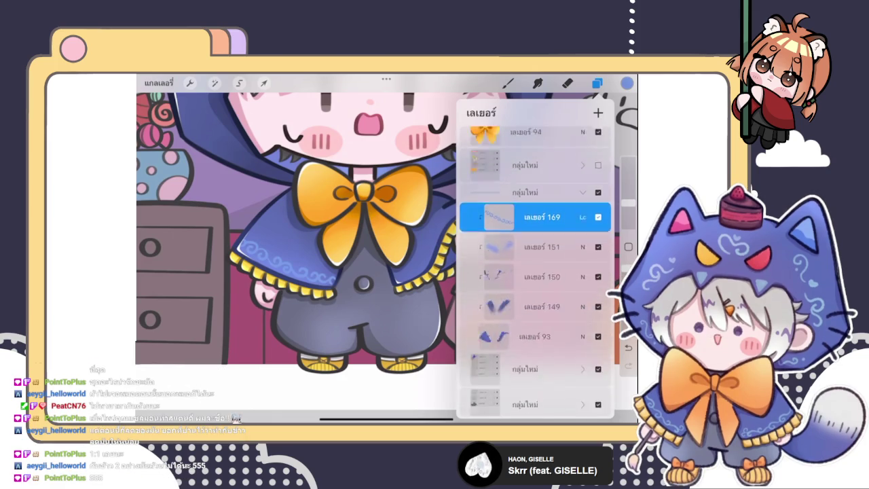
scroll(536, 272, "down", 5)
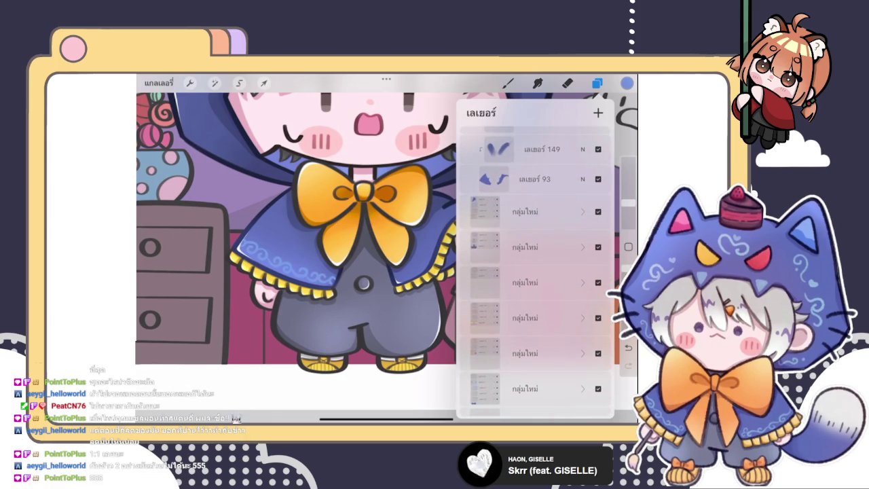
left_click(583, 208)
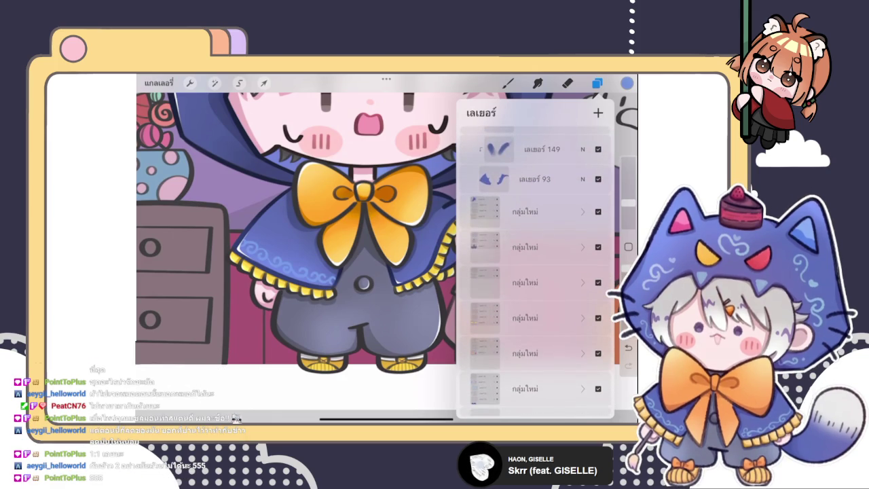
scroll(537, 272, "down", 5)
left_click(583, 333)
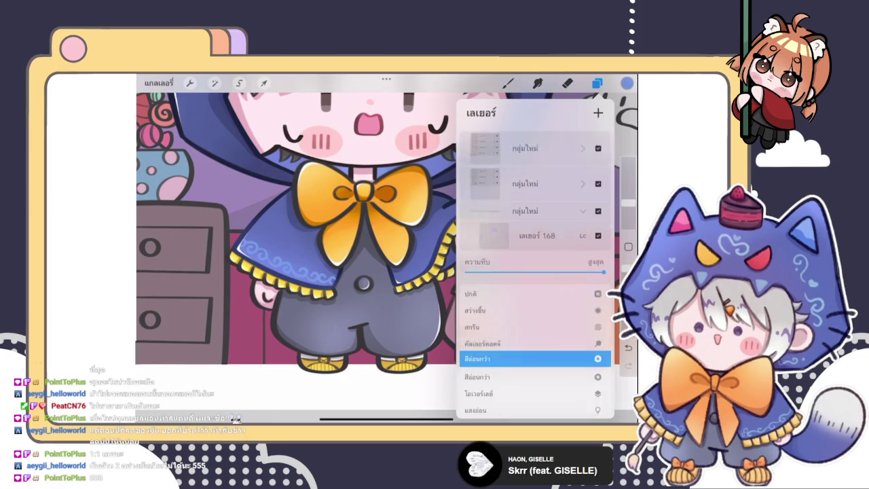
scroll(536, 271, "up", 3)
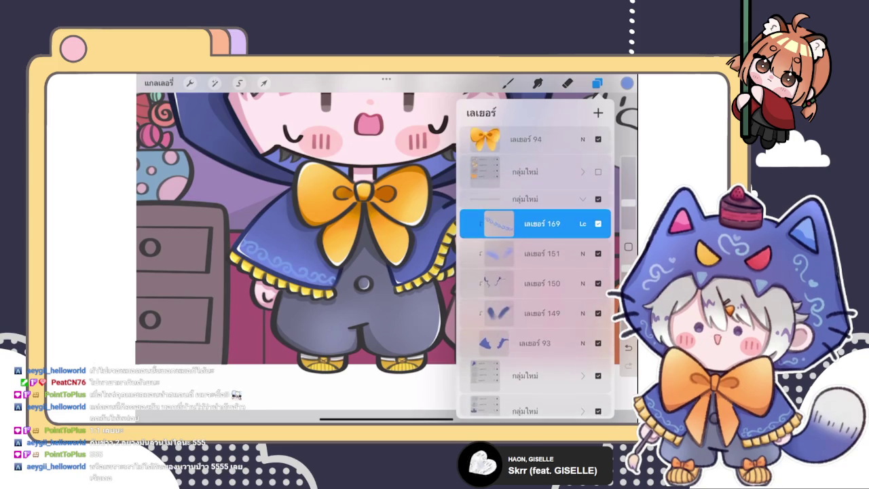
left_click(582, 223)
left_click(583, 213)
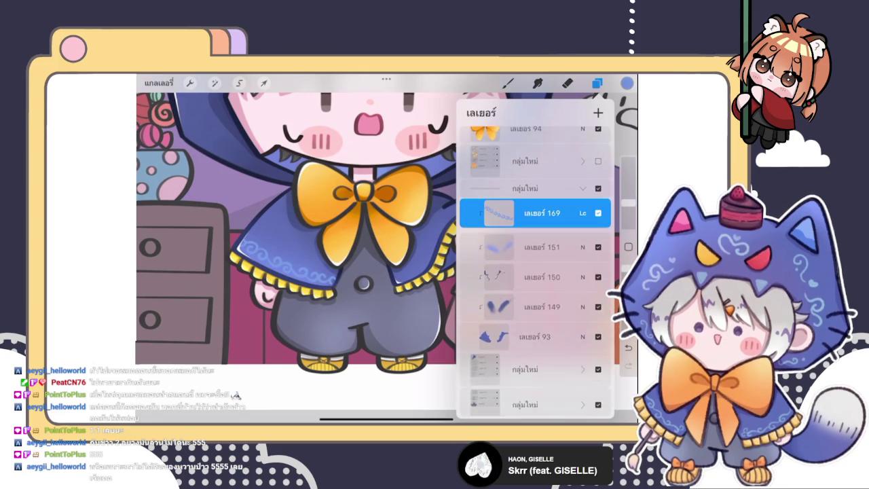
left_click(597, 82)
left_click(508, 82)
scroll(388, 258, "up", 3)
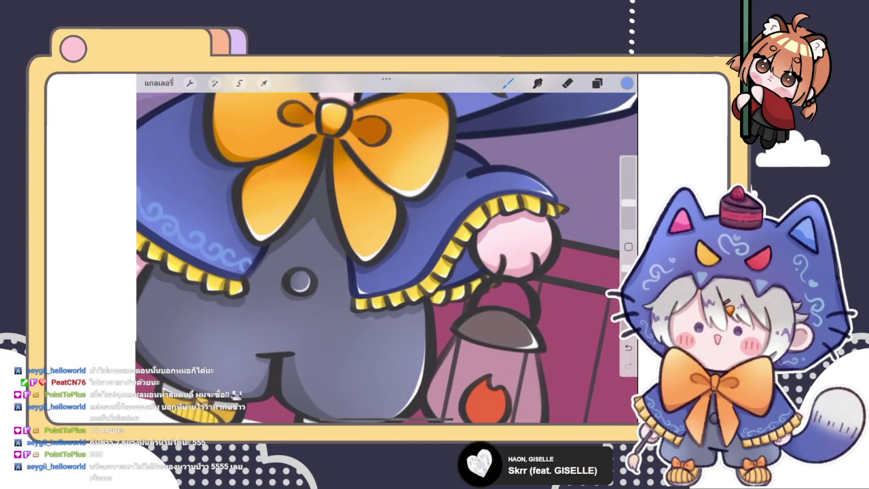
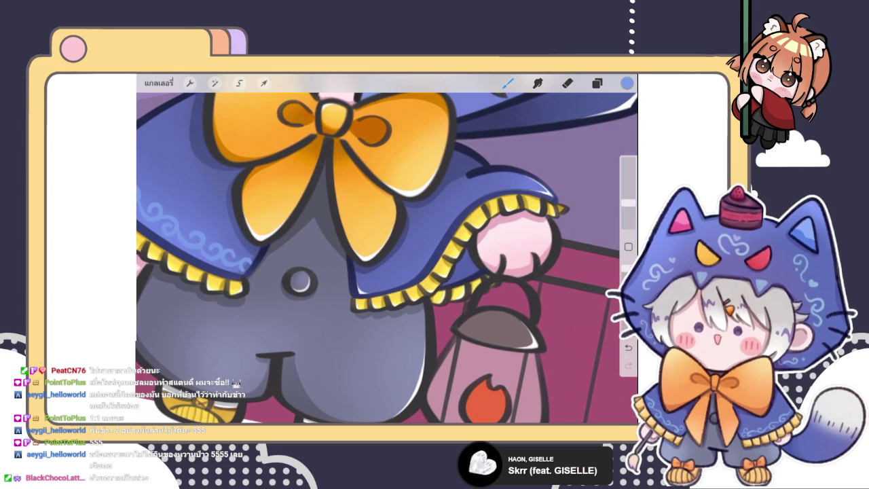
Paint the first two light-blue swirls on the cape hem, undoing a stray blue blob.
scroll(411, 279, "up", 5)
scroll(411, 278, "up", 3)
mouse_move(324, 309)
left_mouse_down()
mouse_move(303, 321)
mouse_move(311, 311)
left_mouse_up()
scroll(354, 324, "up", 3)
scroll(354, 325, "up", 2)
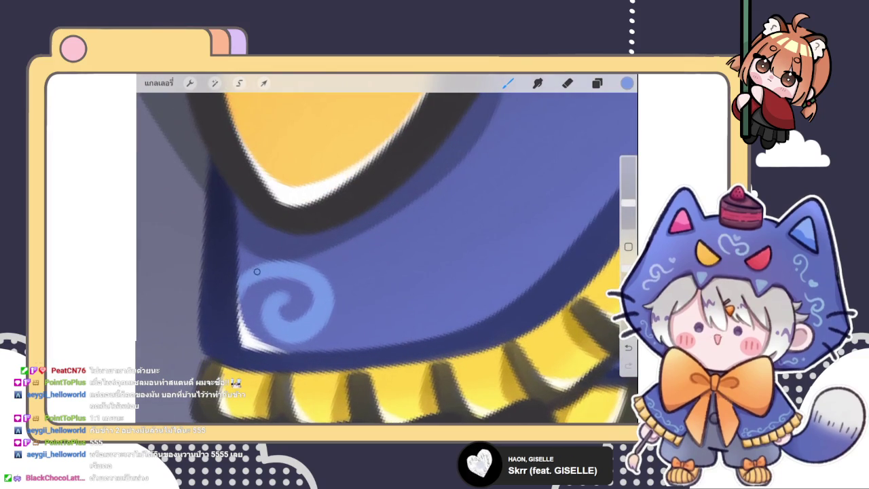
mouse_move(333, 324)
left_mouse_down()
mouse_move(360, 326)
mouse_move(355, 294)
mouse_move(391, 316)
left_mouse_up()
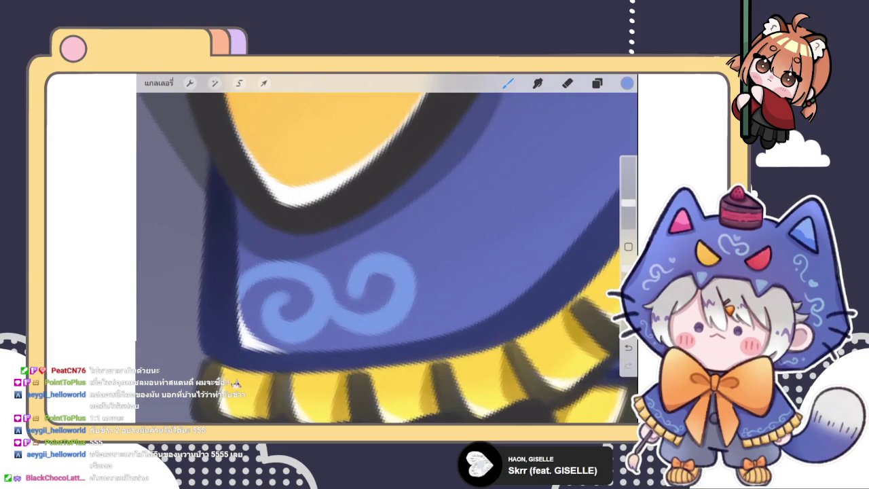
scroll(387, 251, "down", 3)
scroll(387, 251, "up", 3)
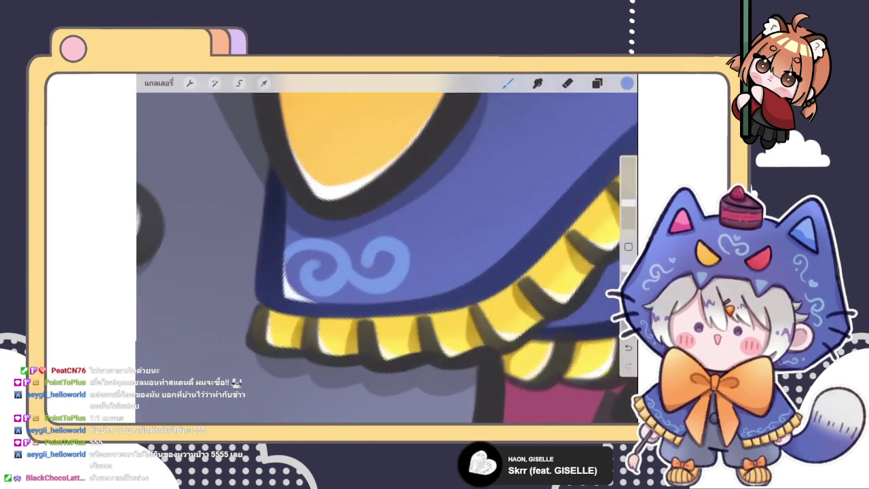
scroll(346, 265, "up", 2)
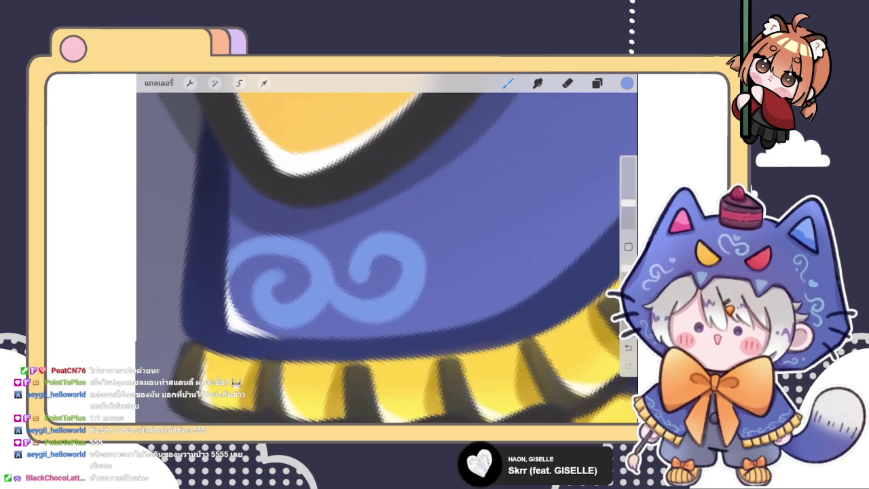
scroll(387, 258, "up", 2)
key("ctrl+z")
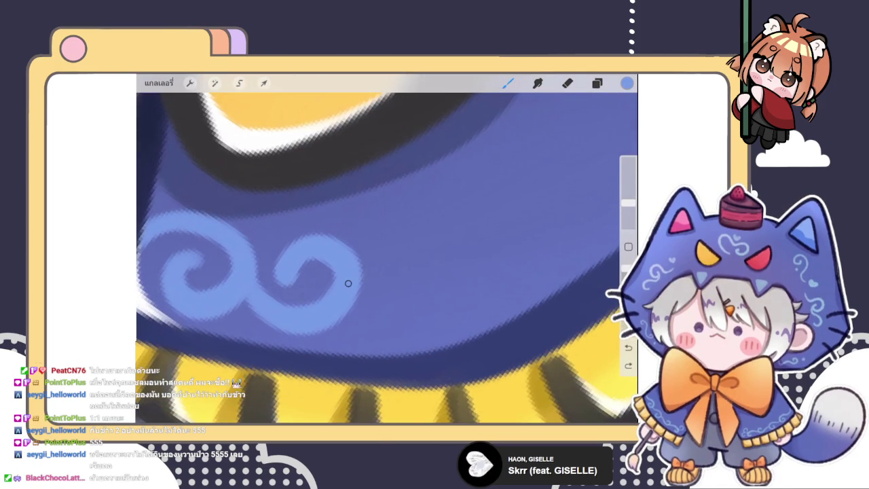
Extend the light-blue swirl chain rightward along the cape border with two more curls.
mouse_move(348, 283)
left_mouse_down()
mouse_move(444, 251)
mouse_move(391, 306)
left_mouse_up()
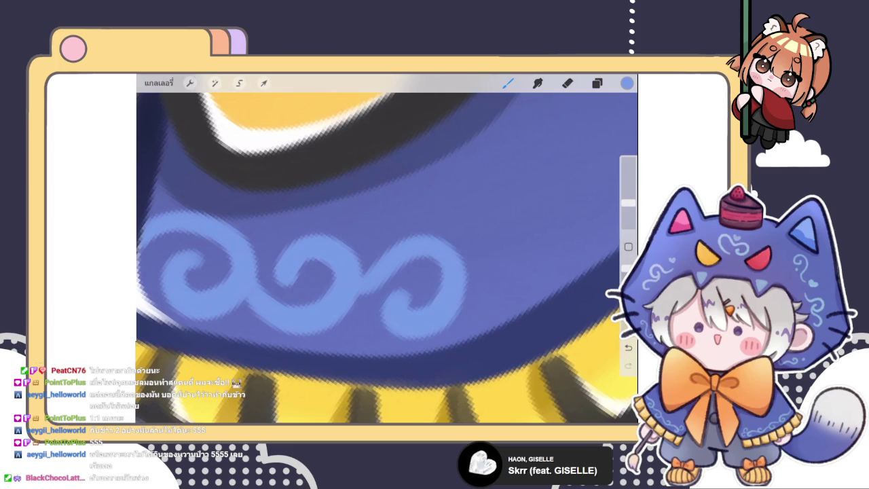
scroll(387, 258, "right", 1)
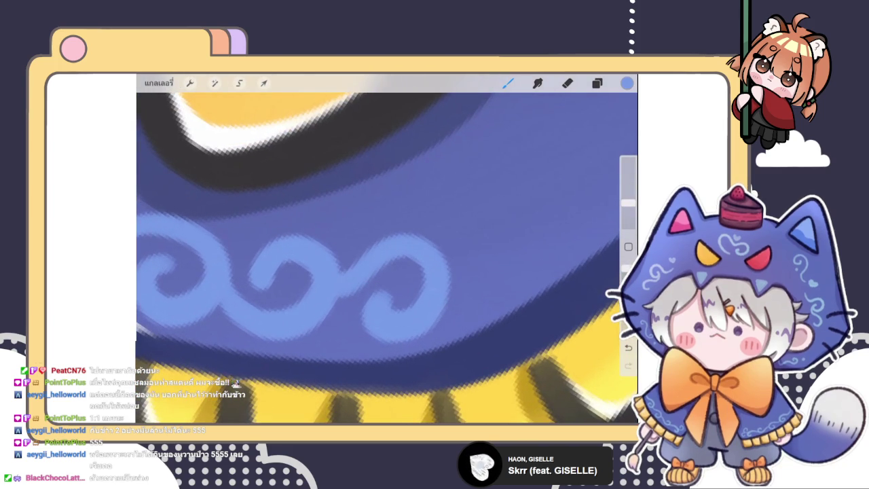
scroll(387, 258, "down", 2)
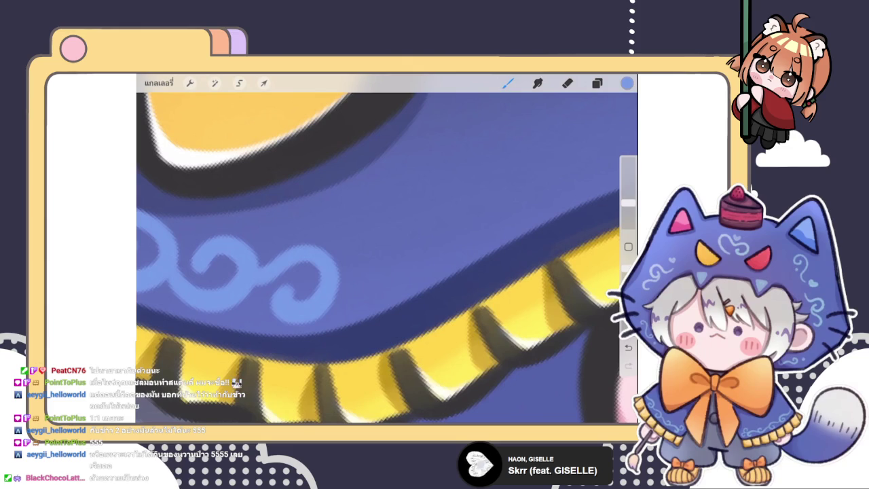
mouse_move(339, 284)
left_mouse_down()
mouse_move(358, 272)
mouse_move(349, 249)
mouse_move(361, 273)
mouse_move(455, 208)
mouse_move(439, 201)
mouse_move(452, 276)
left_mouse_up()
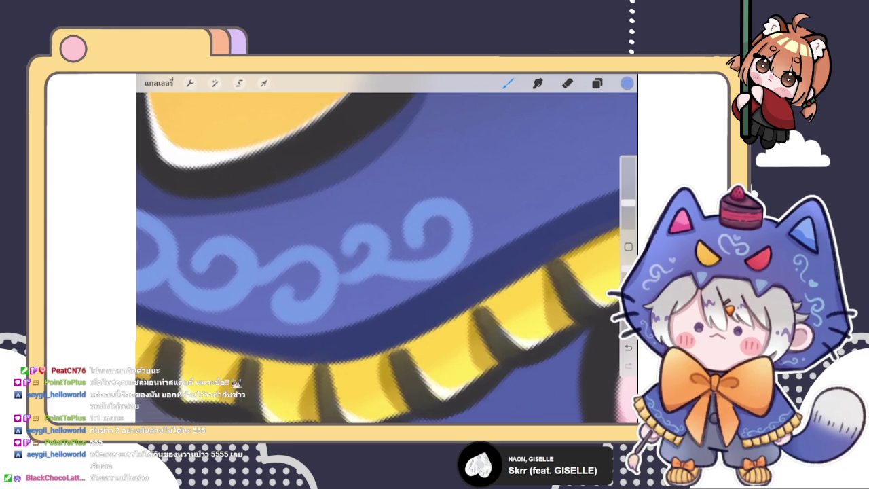
scroll(387, 258, "down", 3)
scroll(319, 251, "up", 3)
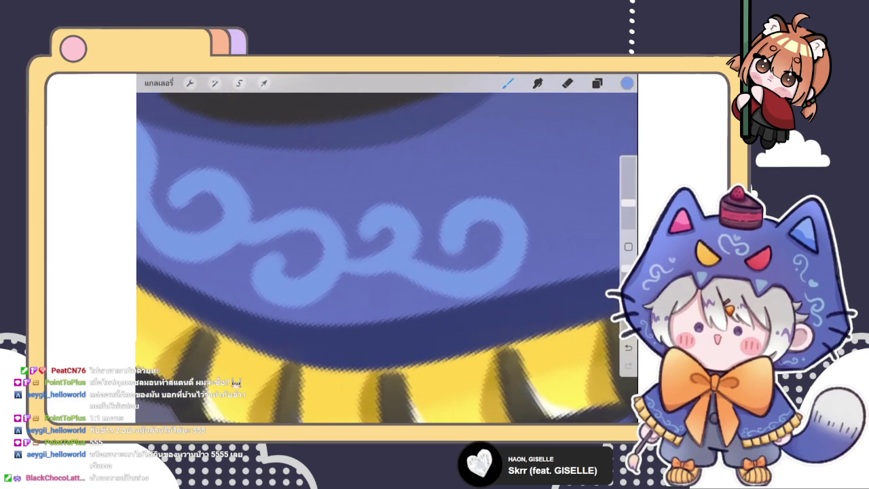
scroll(387, 259, "up", 2)
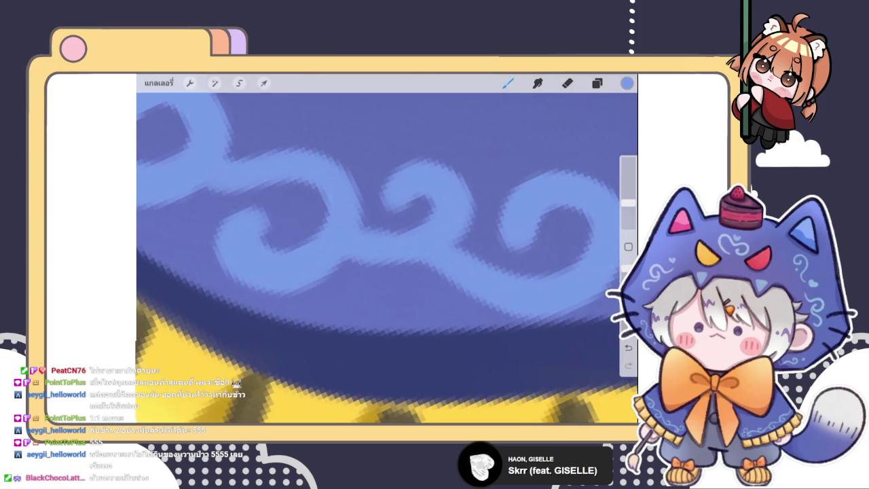
scroll(388, 259, "up", 5)
Touch up and add further curls to the swirl border above the yellow lace trim.
left_click_drag(320, 272, 343, 243)
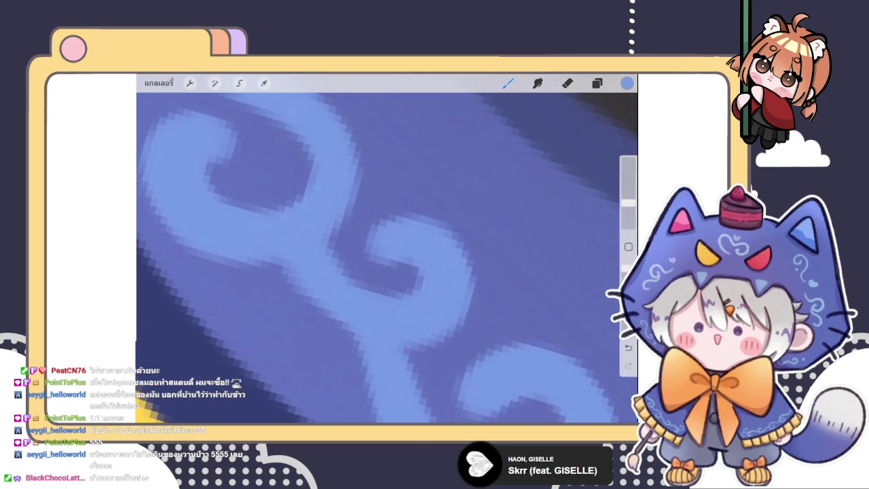
scroll(387, 258, "down", 3)
scroll(387, 258, "down", 2)
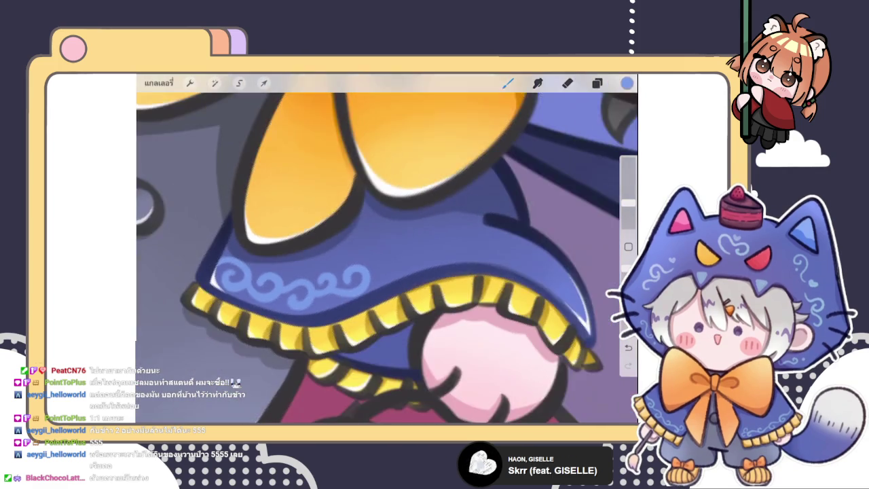
scroll(387, 258, "up", 3)
scroll(388, 258, "up", 1)
mouse_move(353, 299)
left_mouse_down()
mouse_move(414, 225)
mouse_move(383, 292)
left_mouse_up()
scroll(387, 258, "up", 2)
scroll(387, 258, "up", 2)
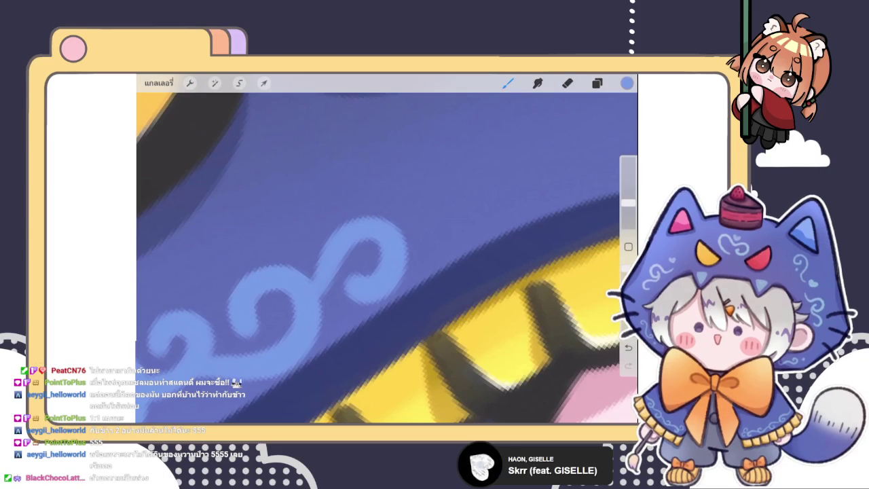
scroll(387, 258, "down", 1)
scroll(387, 258, "up", 2)
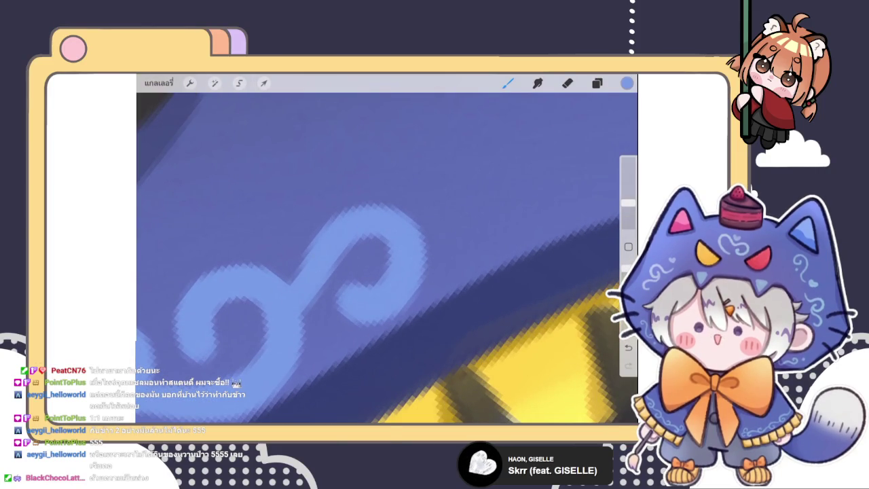
scroll(388, 258, "down", 2)
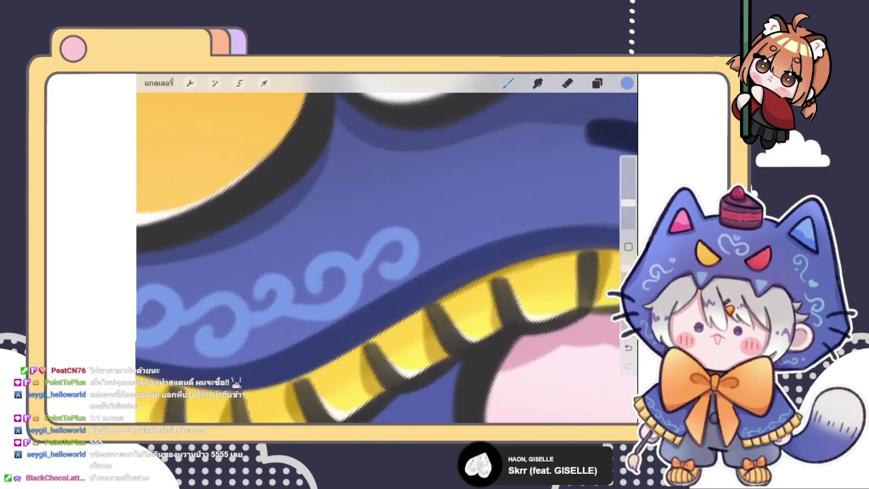
scroll(387, 258, "up", 2)
mouse_move(323, 265)
left_mouse_down()
mouse_move(407, 215)
mouse_move(355, 259)
left_mouse_up()
scroll(387, 258, "down", 2)
scroll(387, 258, "down", 2)
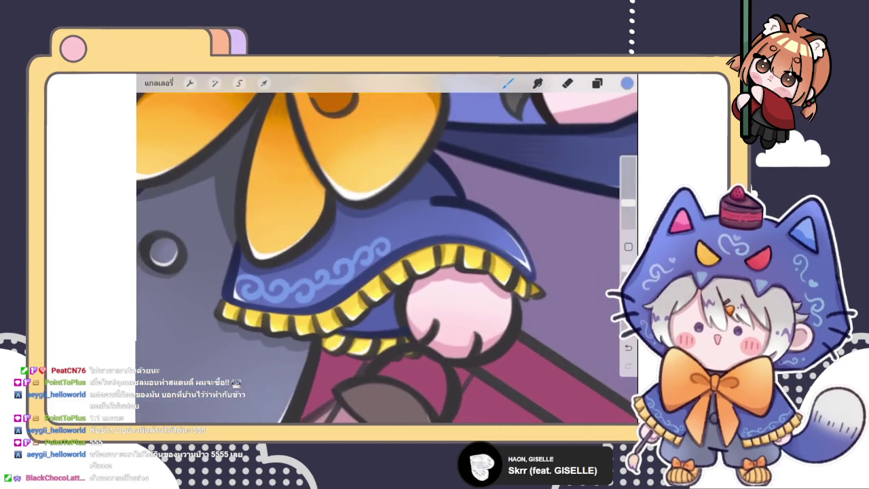
Redraw the swirl's upper curl on the cape edge several times, larger and rounder.
scroll(387, 258, "up", 2)
scroll(388, 259, "up", 1)
mouse_move(338, 285)
left_mouse_down()
mouse_move(402, 250)
mouse_move(364, 254)
left_mouse_up()
key("ctrl+z")
left_click_drag(338, 282, 394, 259)
scroll(388, 258, "up", 1)
scroll(387, 258, "up", 1)
key("ctrl+z")
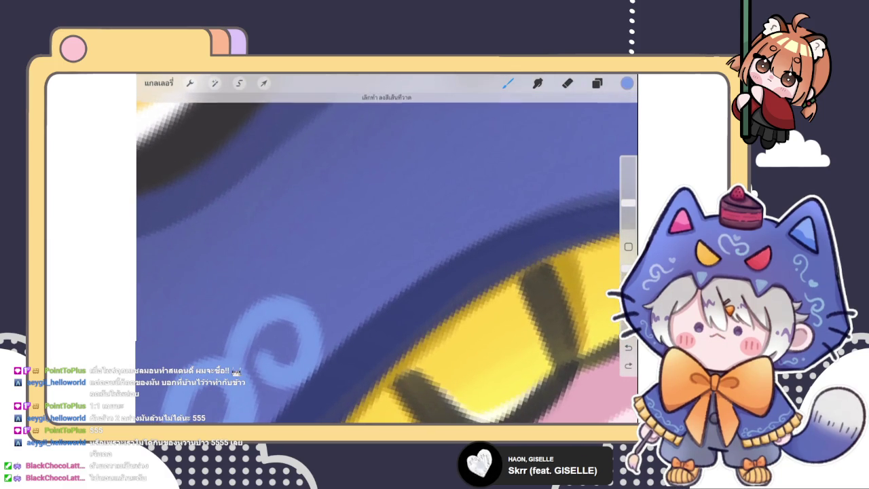
mouse_move(292, 309)
left_mouse_down()
mouse_move(346, 265)
mouse_move(372, 295)
left_mouse_up()
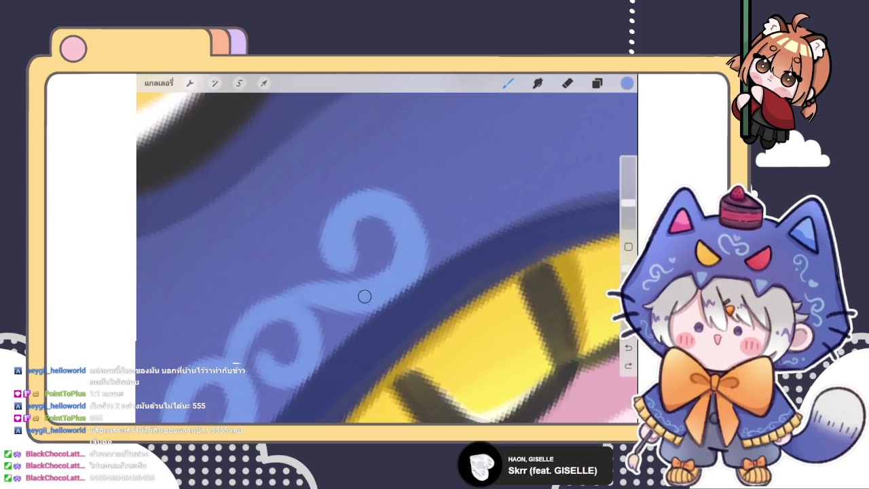
key("ctrl+z")
mouse_move(272, 301)
left_mouse_down()
mouse_move(383, 200)
mouse_move(351, 197)
left_mouse_up()
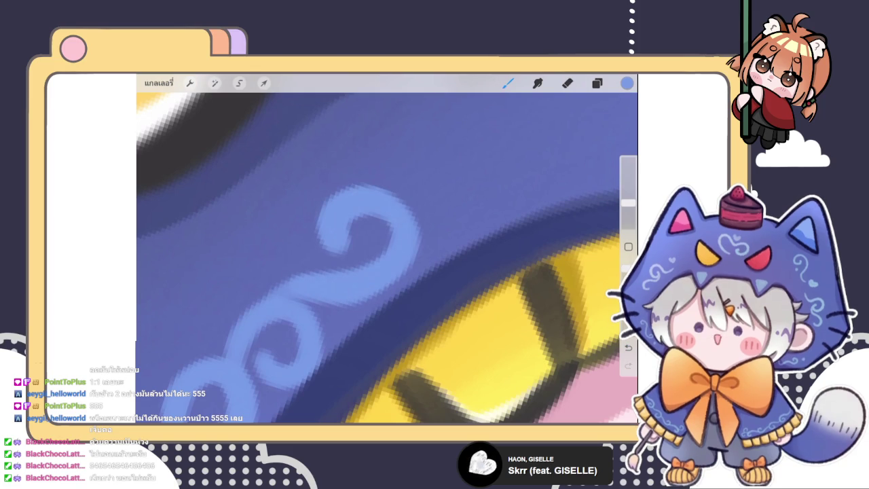
Keep retrying the swirl's upper loop, settling on one that curls back left.
scroll(387, 258, "up", 3)
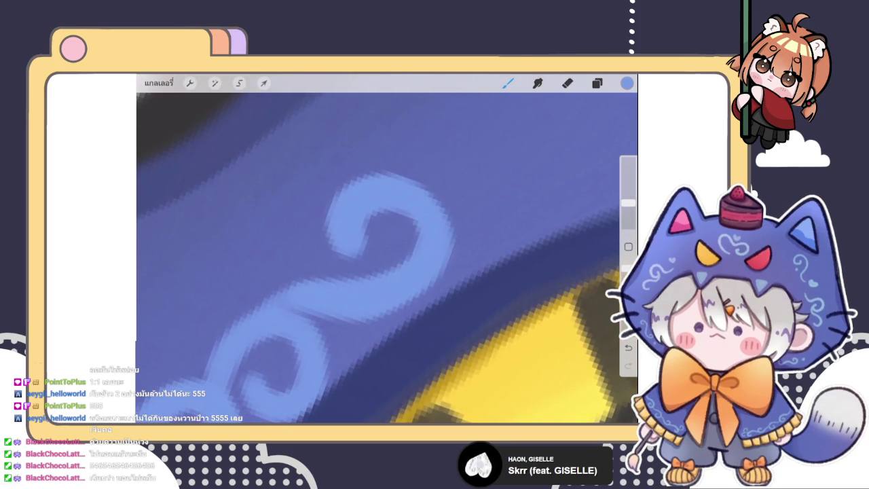
key("ctrl+z")
mouse_move(278, 316)
left_mouse_down()
mouse_move(429, 227)
mouse_move(340, 252)
left_mouse_up()
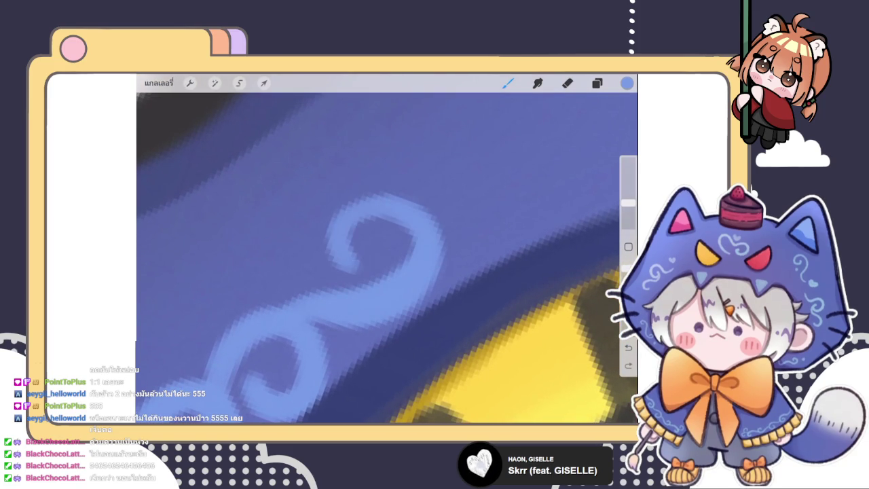
key("ctrl+z")
mouse_move(277, 317)
left_mouse_down()
mouse_move(403, 204)
mouse_move(330, 237)
left_mouse_up()
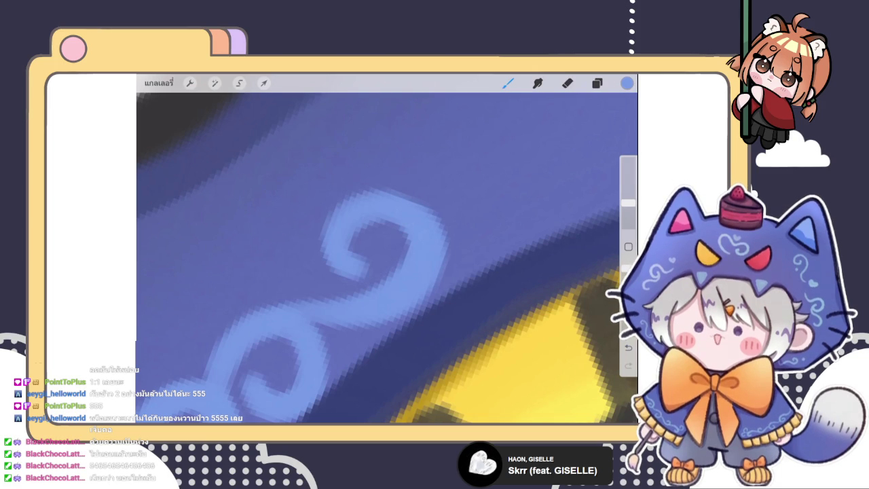
key("ctrl+z")
mouse_move(350, 322)
left_mouse_down()
mouse_move(436, 224)
mouse_move(367, 248)
mouse_move(425, 221)
mouse_move(314, 311)
left_mouse_up()
key("ctrl+z")
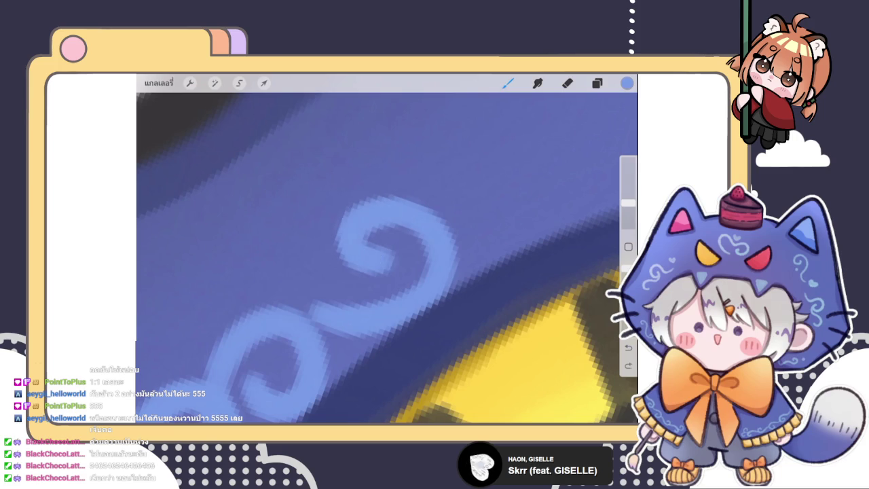
key("ctrl+z")
mouse_move(306, 336)
left_mouse_down()
mouse_move(430, 231)
mouse_move(344, 237)
mouse_move(353, 269)
left_mouse_up()
Add light-blue curls extending the swirl pattern up and right along the cape edge.
scroll(387, 251, "down", 5)
scroll(387, 251, "down", 3)
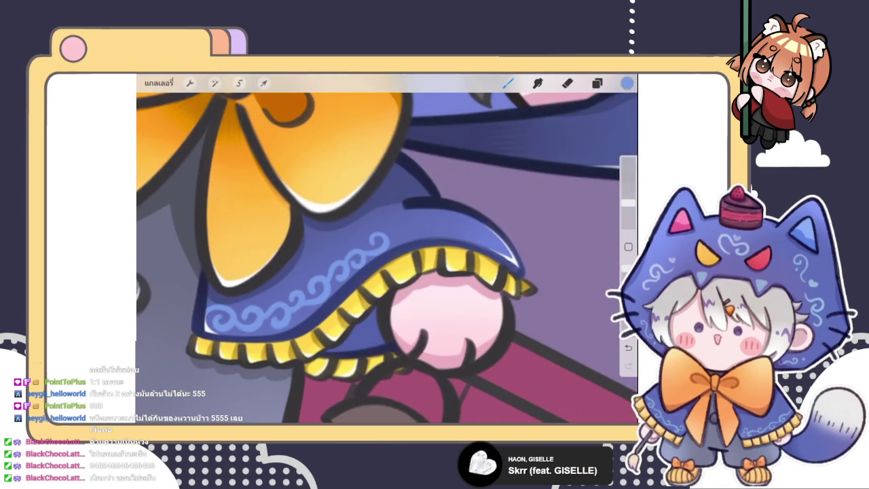
scroll(387, 252, "up", 3)
scroll(387, 258, "up", 3)
mouse_move(356, 282)
left_mouse_down()
mouse_move(427, 227)
mouse_move(380, 285)
mouse_move(418, 238)
left_mouse_up()
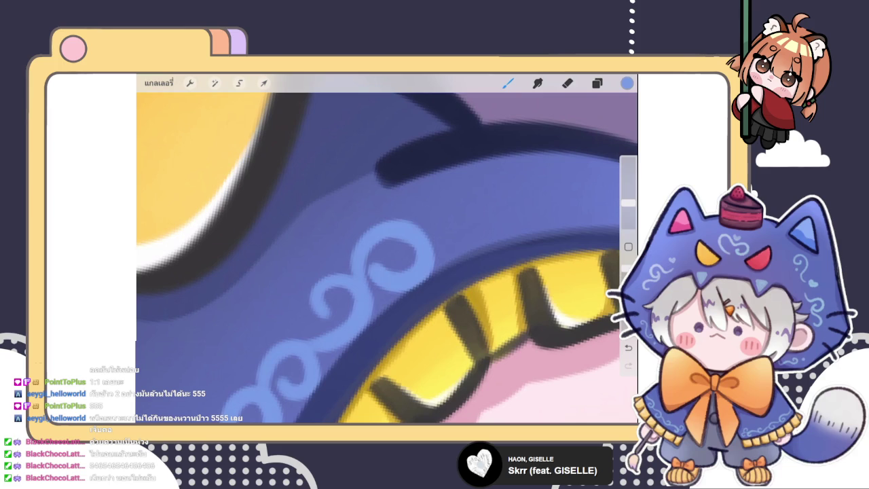
left_click_drag(410, 268, 469, 204)
left_click_drag(469, 241, 506, 207)
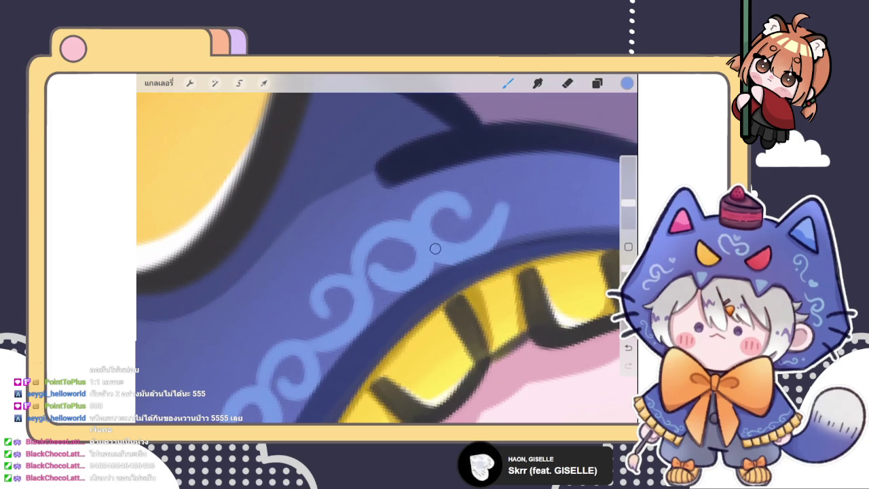
left_click_drag(408, 238, 286, 272)
left_click_drag(367, 271, 408, 214)
mouse_move(380, 244)
left_mouse_down()
mouse_move(428, 211)
mouse_move(425, 259)
left_mouse_up()
Finish the light-blue swirls along the hood rim and cape edge, then zoom out.
scroll(387, 251, "down", 3)
scroll(387, 251, "down", 3)
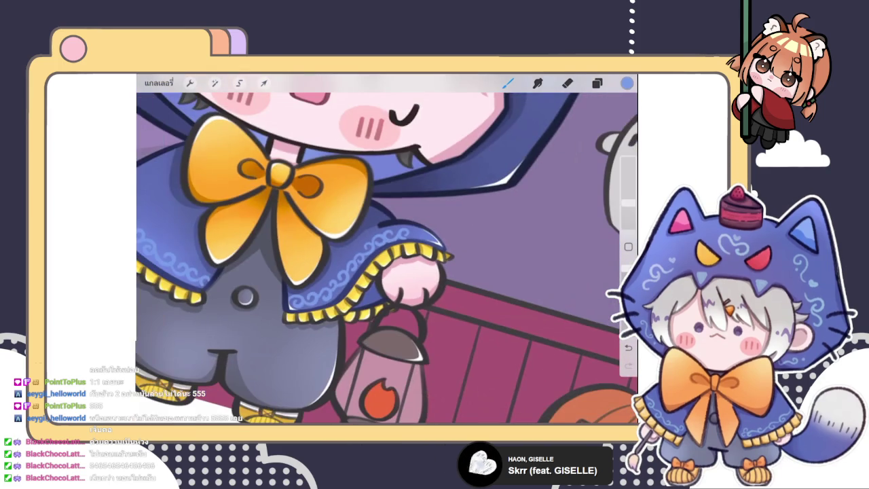
scroll(387, 248, "down", 5)
scroll(407, 319, "up", 8)
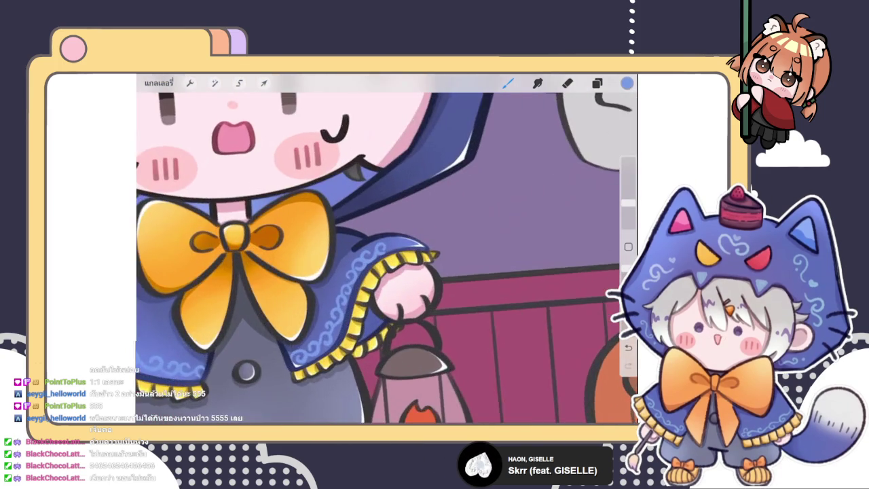
scroll(407, 285, "up", 2)
scroll(388, 258, "up", 1)
scroll(387, 258, "up", 3)
left_click_drag(339, 285, 421, 231)
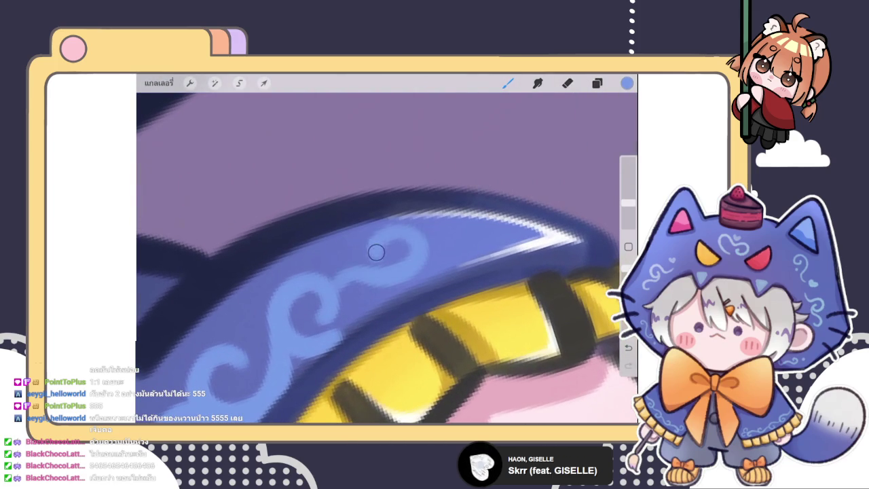
key("ctrl+z")
left_click_drag(326, 285, 408, 292)
left_click_drag(360, 271, 387, 238)
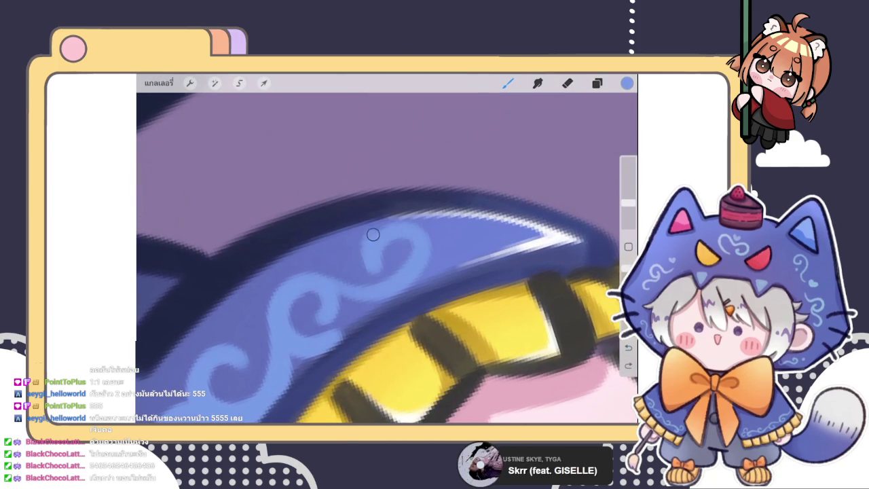
left_click_drag(428, 264, 475, 248)
scroll(387, 258, "down", 3)
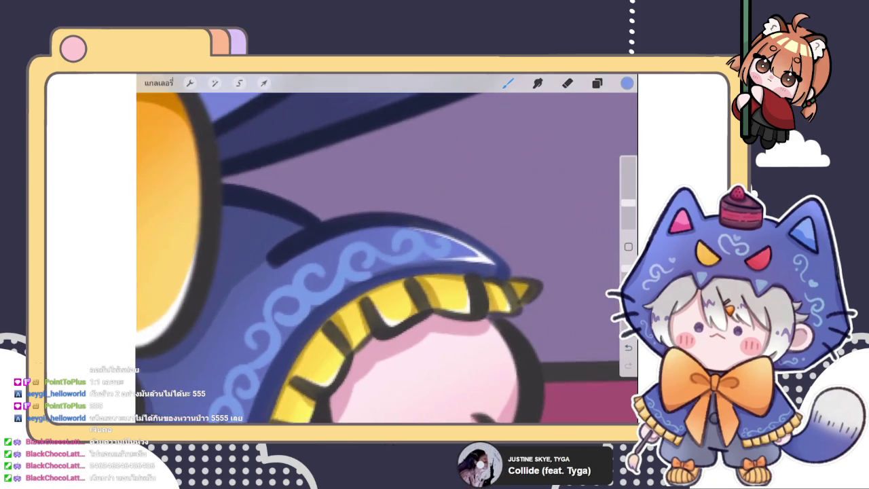
scroll(387, 248, "down", 3)
scroll(387, 247, "down", 3)
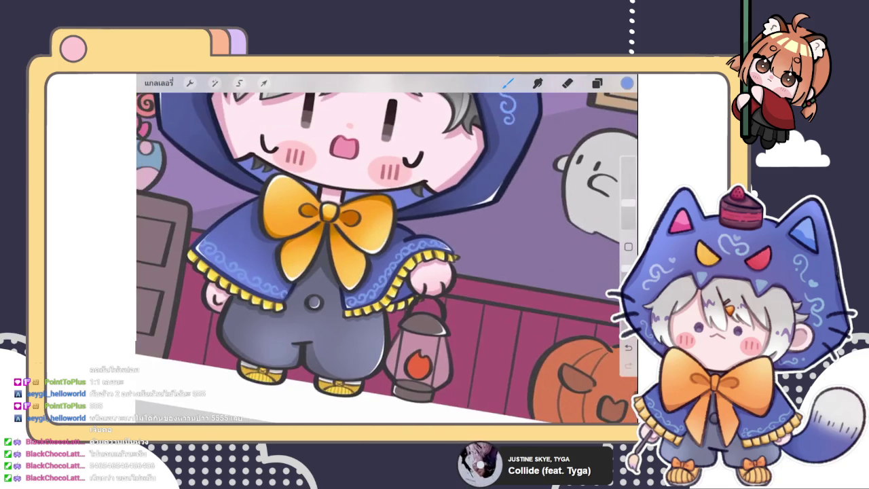
scroll(387, 248, "down", 2)
left_click(215, 83)
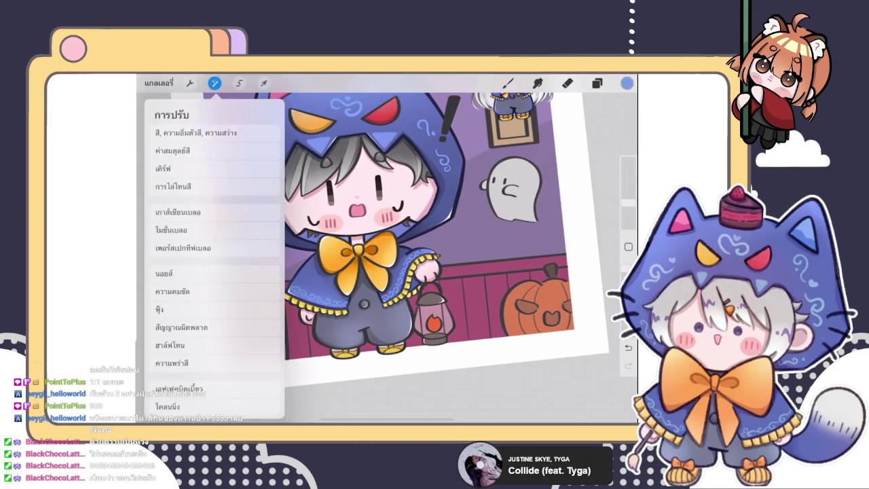
Try a Hue/Saturation/Brightness tweak (saturation 55%, brightness 51%), then undo it.
left_click(187, 127)
left_click_drag(385, 403, 392, 403)
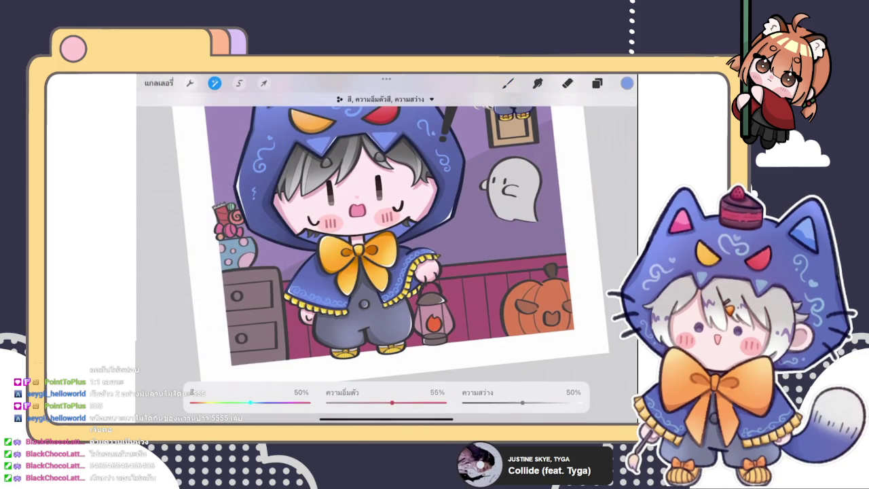
left_click_drag(523, 403, 524, 403)
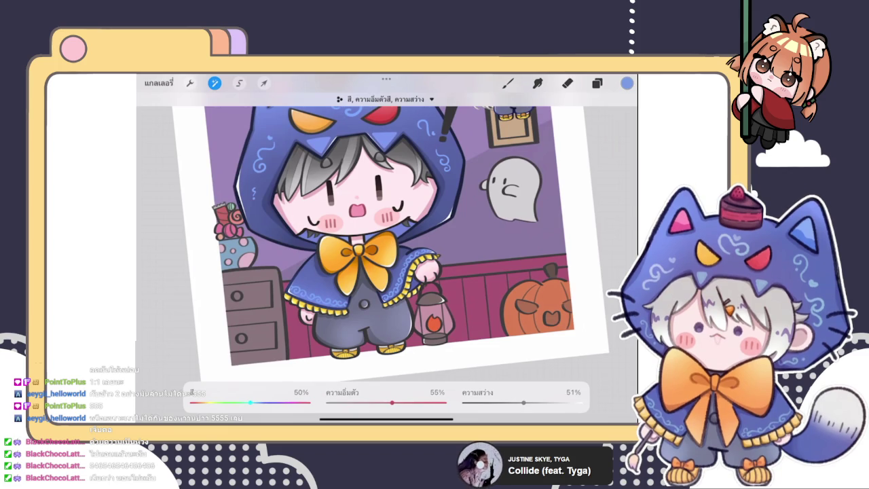
left_click(508, 83)
key("ctrl+z")
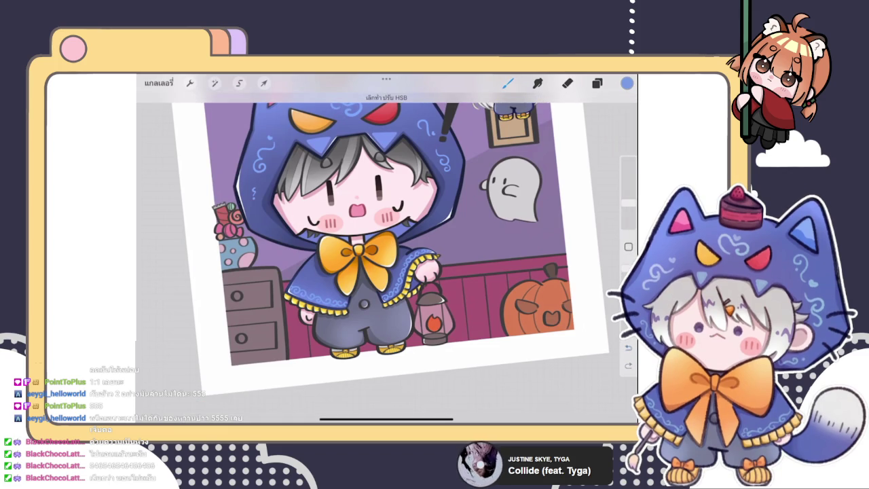
scroll(387, 217, "up", 3)
Erase some shading from the boy's dark trousers with a 6% eraser.
left_click(567, 83)
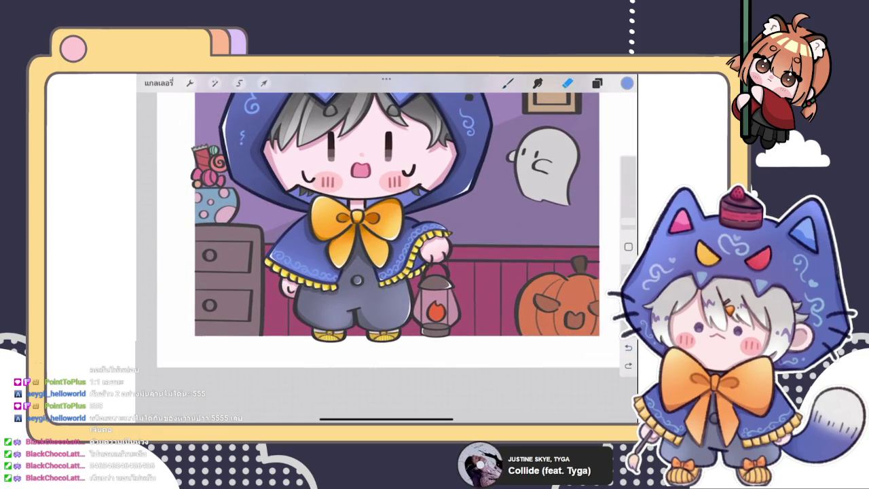
left_click_drag(628, 222, 628, 208)
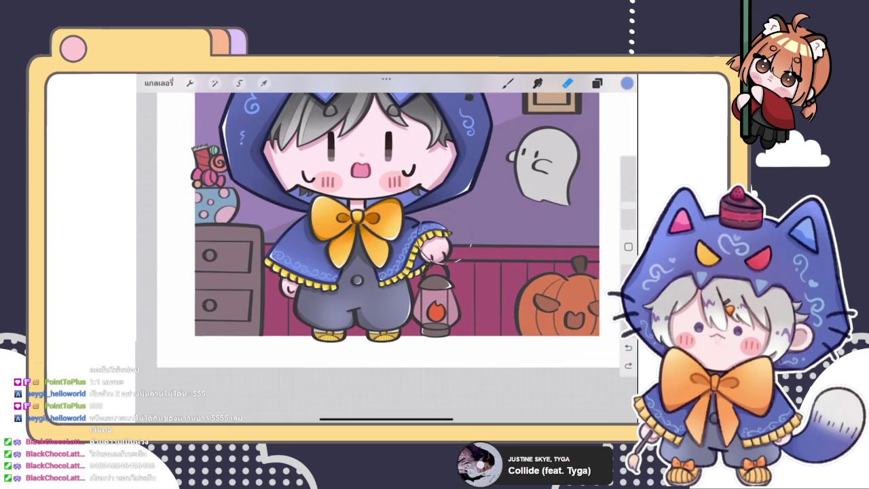
left_click_drag(394, 244, 366, 286)
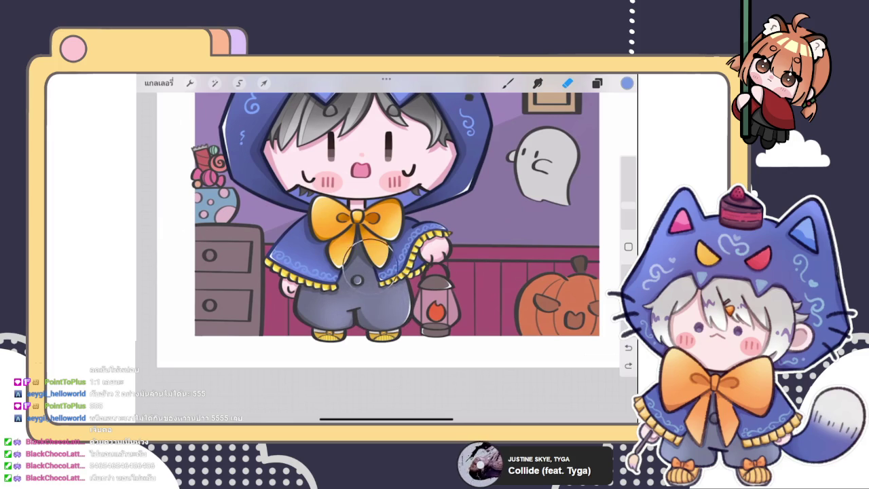
left_click(597, 83)
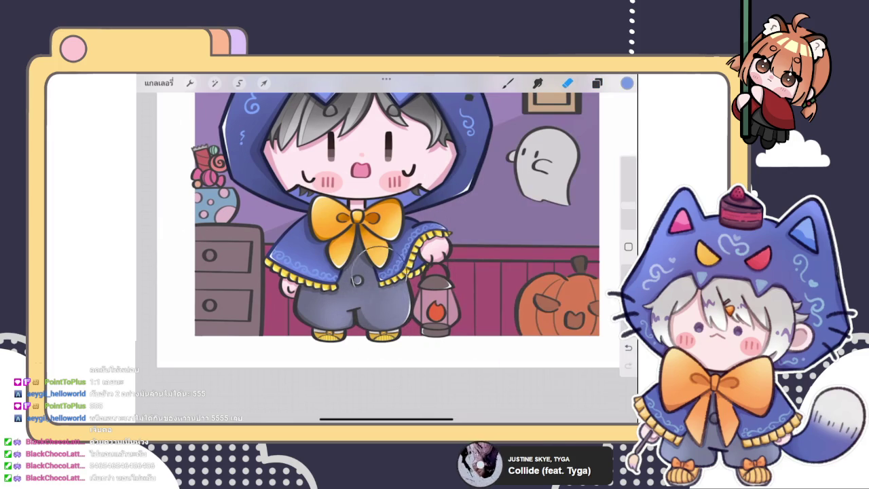
left_click_drag(316, 286, 326, 326)
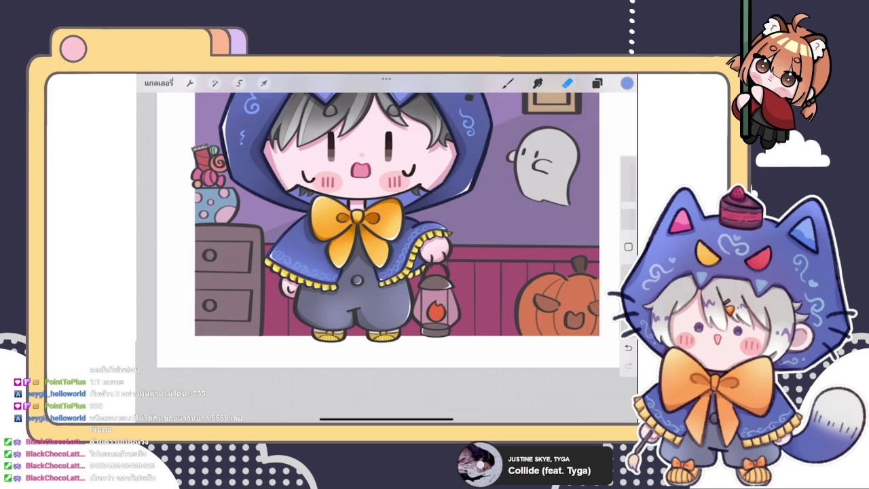
scroll(391, 218, "down", 3)
left_click(508, 82)
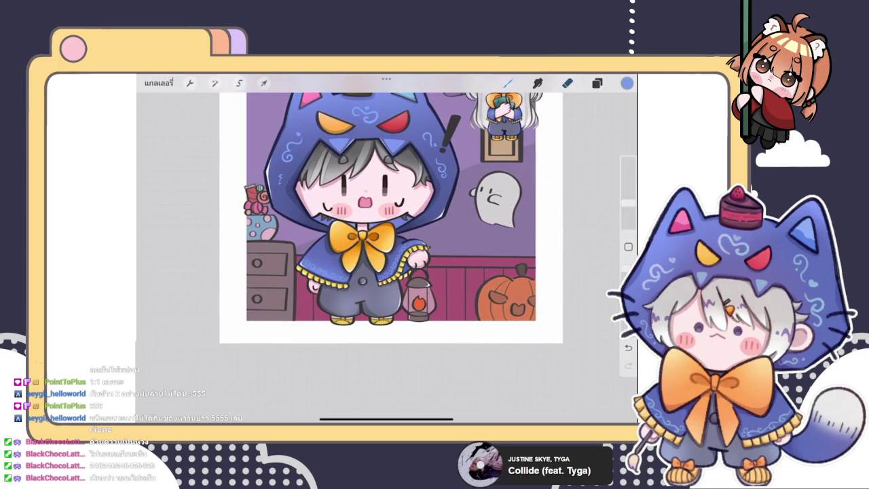
left_click(597, 82)
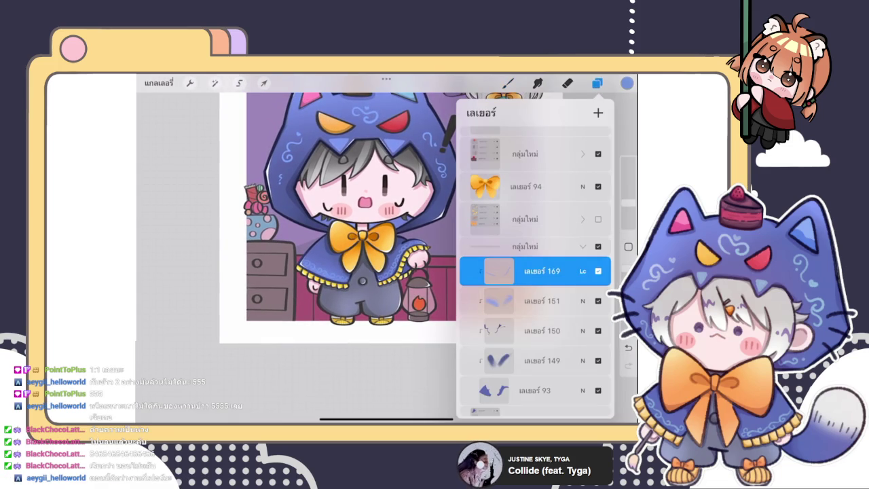
Collapse the layer group, select Multiply Layer 124 and set its opacity to 71%.
left_click(582, 246)
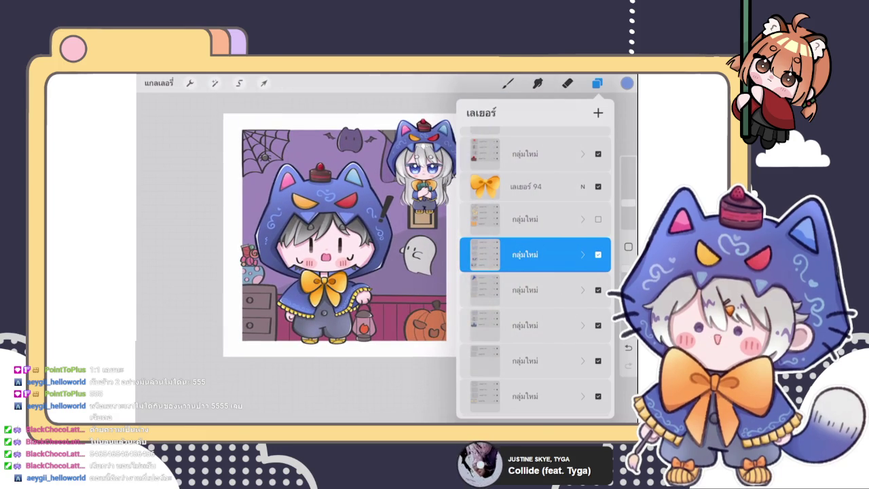
scroll(536, 272, "up", 5)
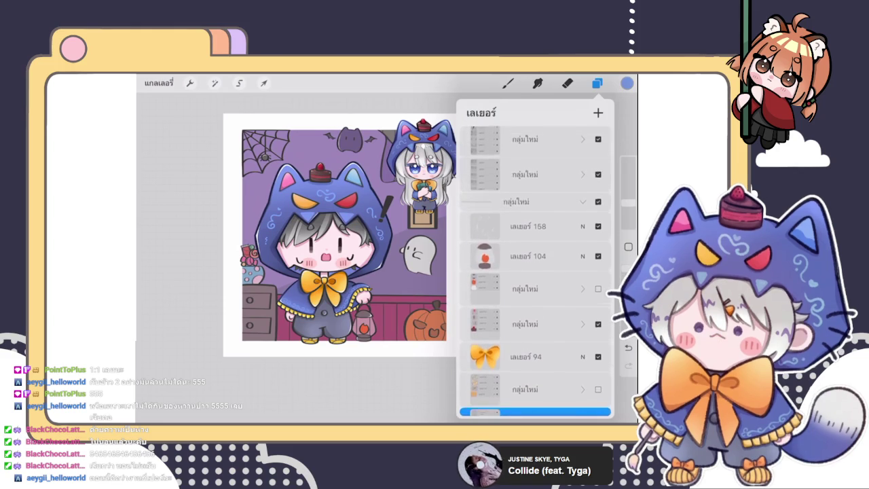
scroll(536, 272, "down", 3)
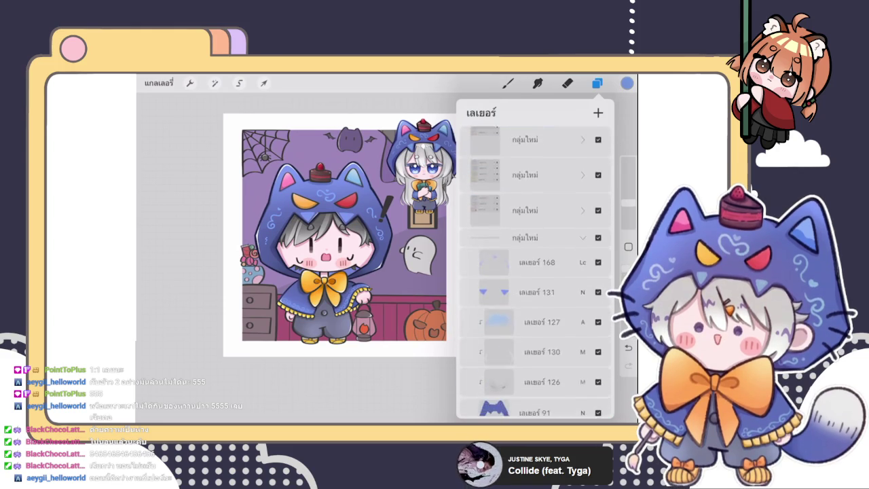
scroll(536, 271, "down", 2)
scroll(536, 272, "down", 2)
scroll(536, 272, "down", 2)
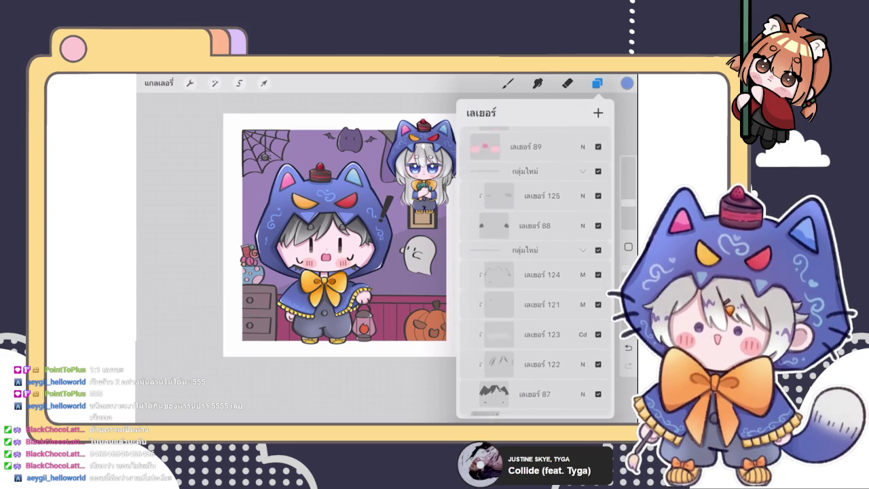
scroll(536, 271, "down", 2)
left_click(535, 187)
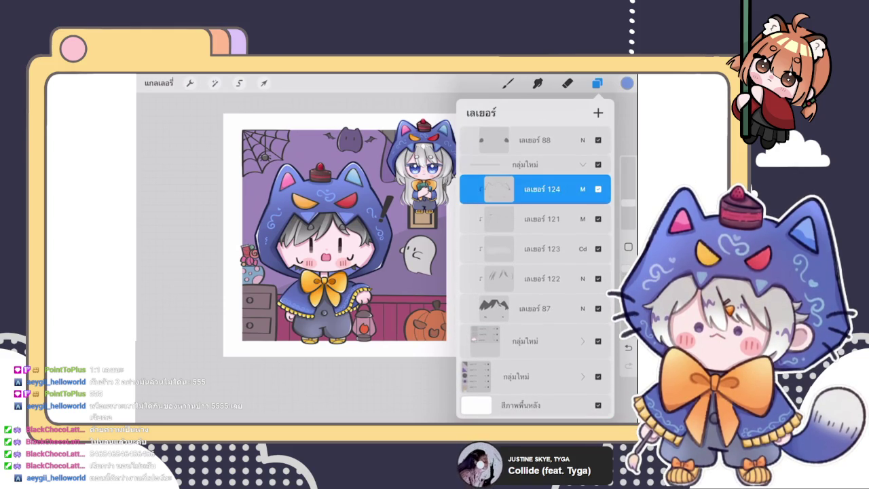
left_click(583, 188)
left_click_drag(598, 250, 565, 250)
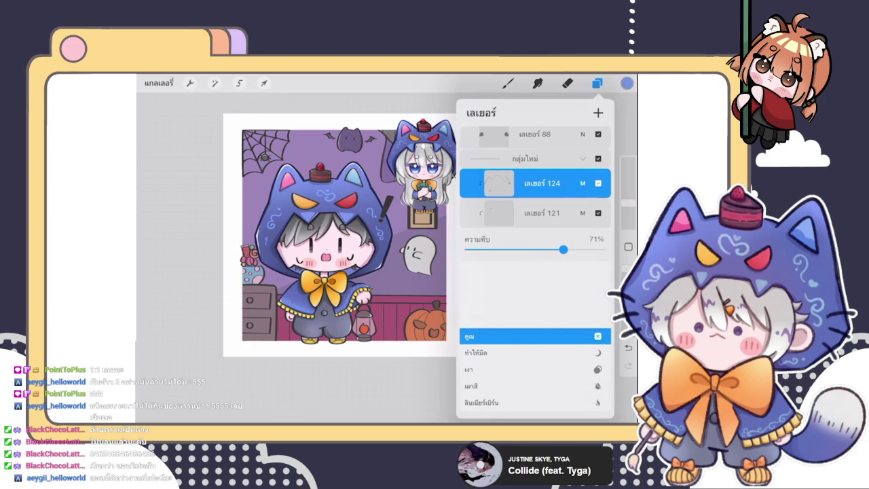
left_click(582, 184)
left_click(508, 83)
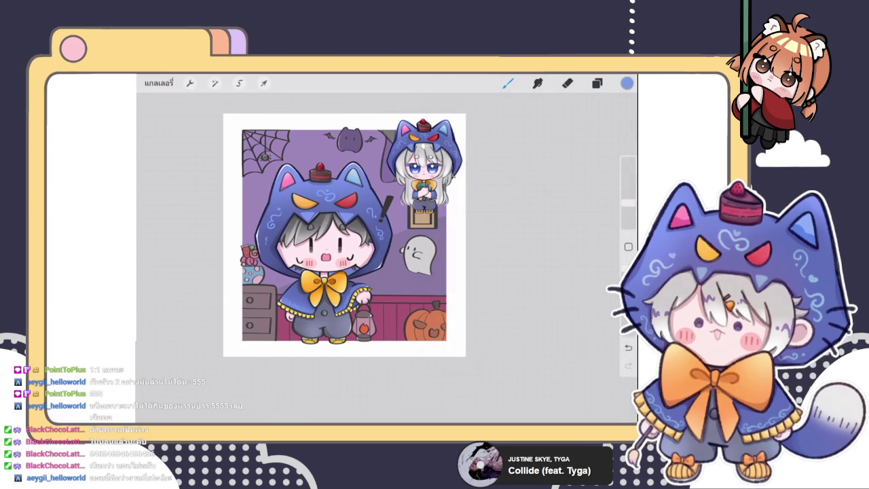
Zoom in and out to inspect the whole Halloween chibi scene, then show the layers.
scroll(401, 252, "up", 3)
scroll(401, 251, "up", 2)
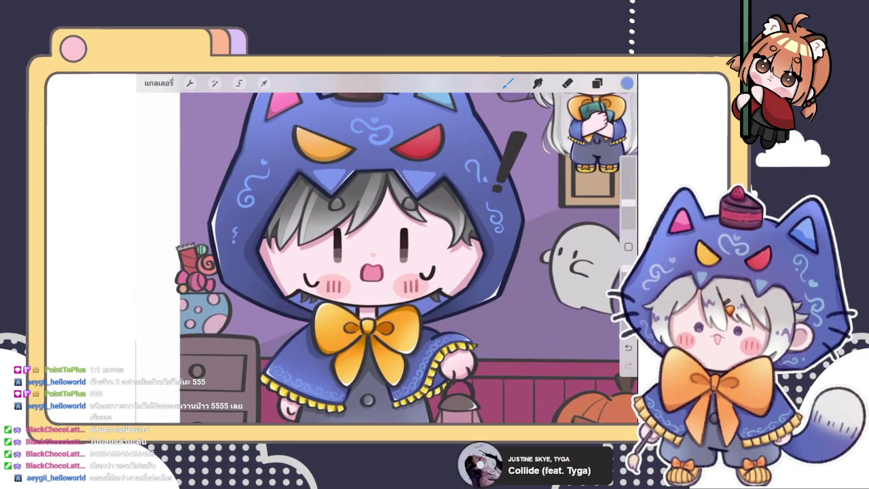
scroll(387, 251, "down", 5)
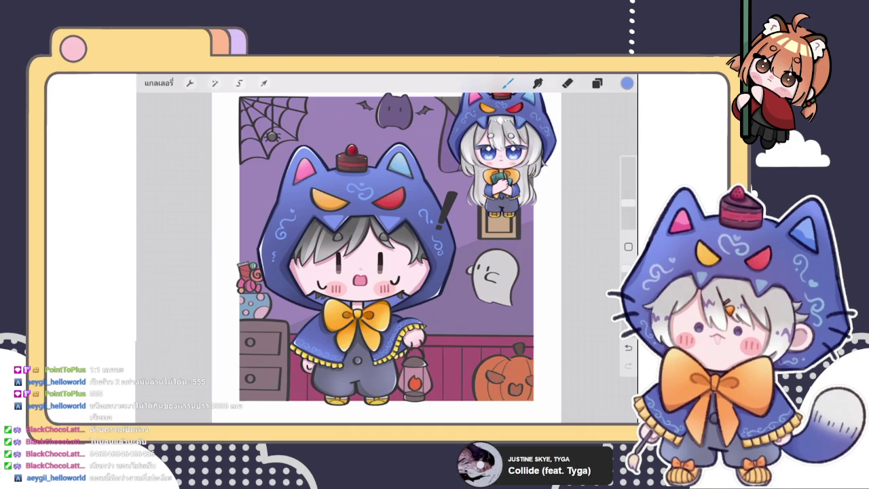
left_click(597, 83)
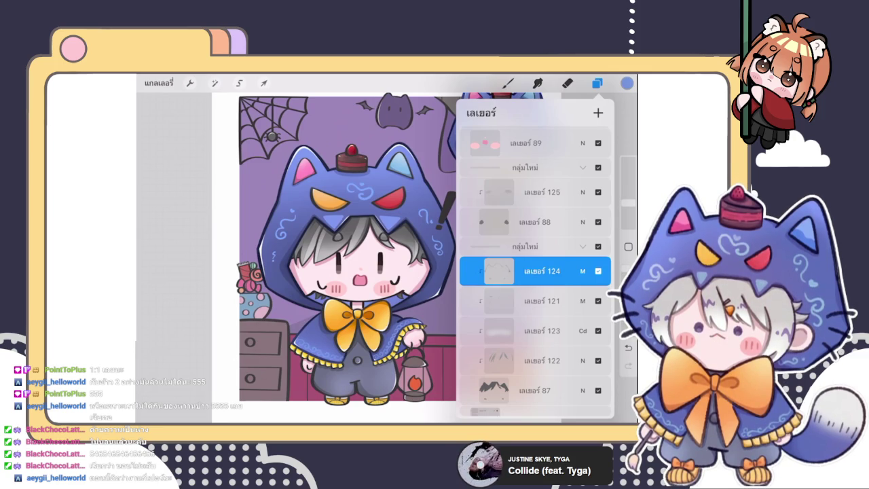
Expand the second layer group, make Layer 141 active, and bring up the colour picker.
left_click(598, 83)
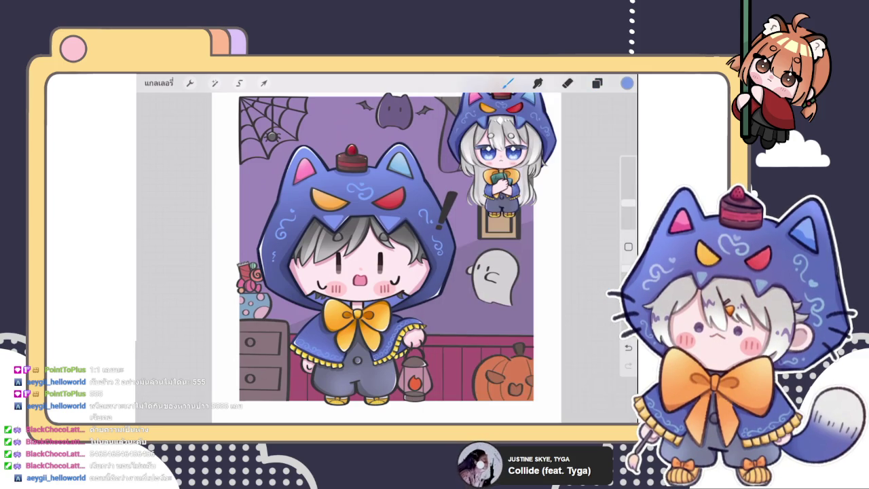
scroll(388, 258, "up", 5)
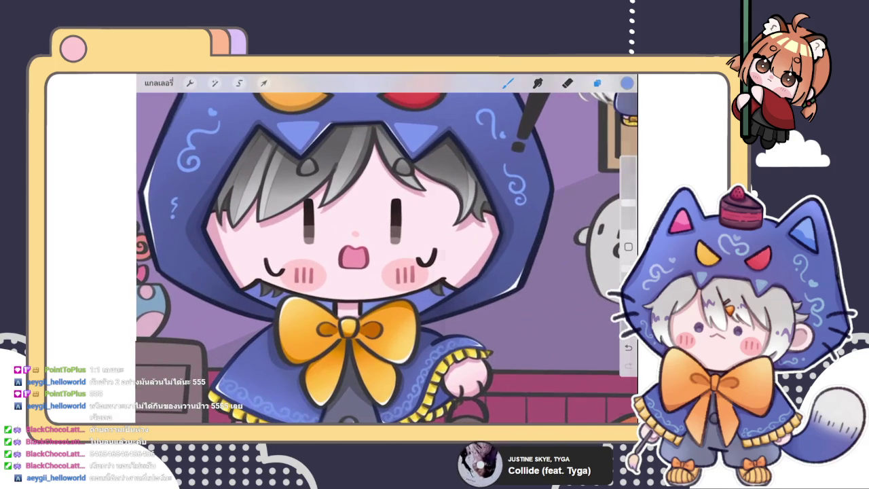
left_click(597, 83)
scroll(535, 271, "up", 3)
scroll(535, 271, "up", 5)
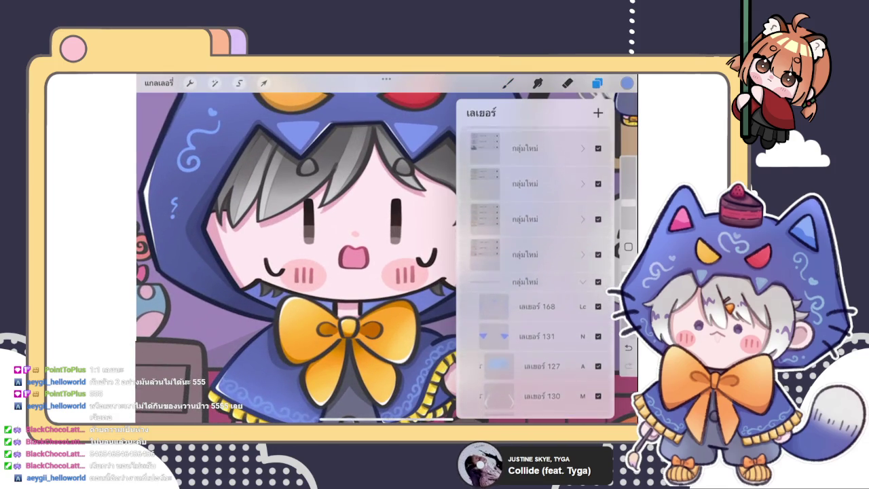
scroll(536, 272, "down", 5)
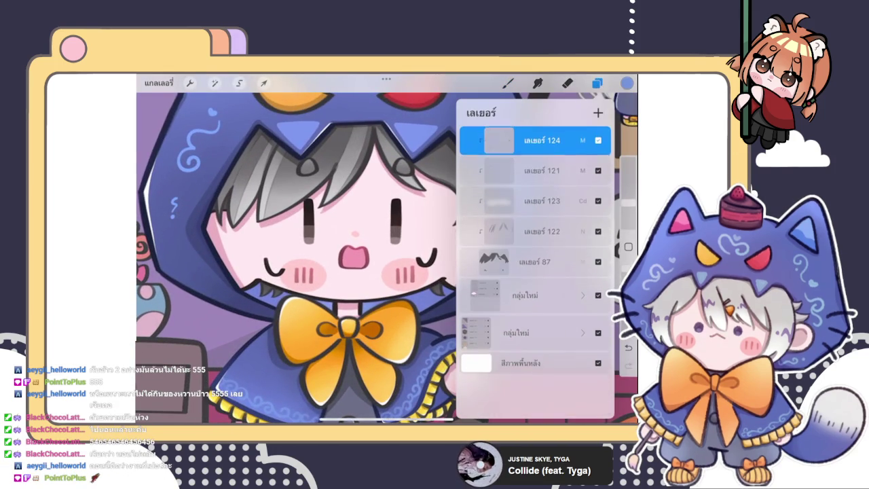
left_click(583, 315)
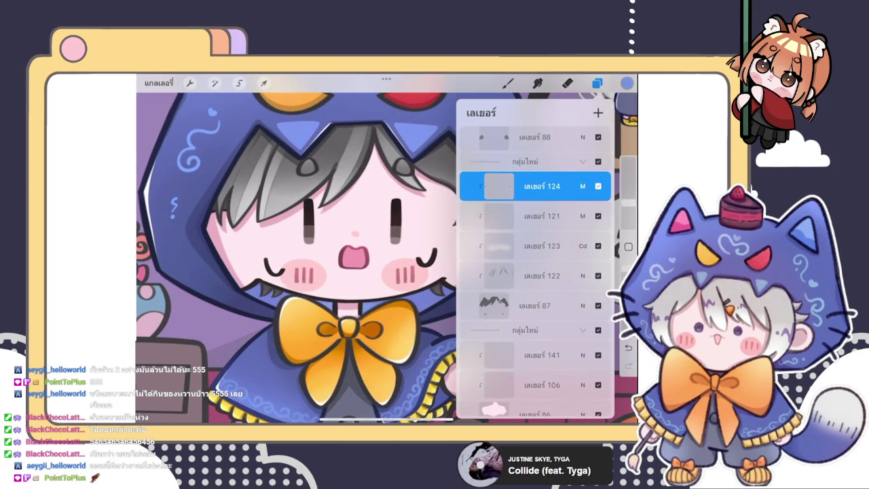
left_click(537, 354)
left_click(597, 83)
scroll(305, 251, "up", 5)
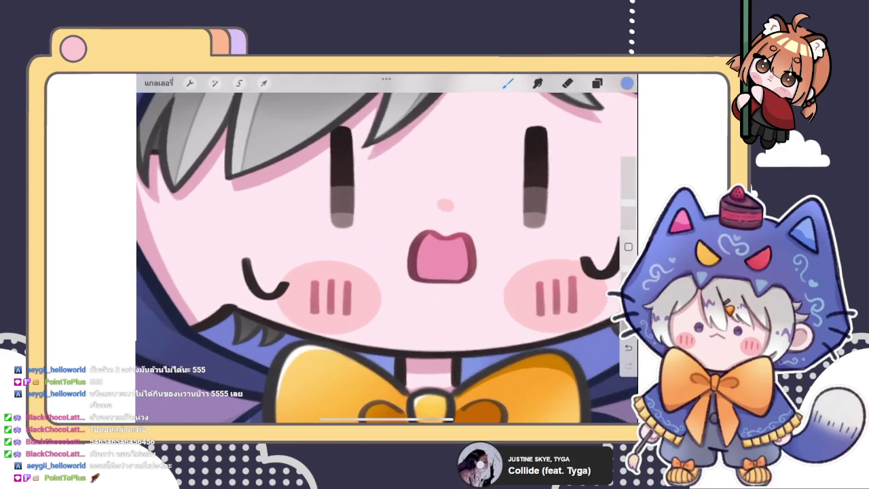
left_click(627, 83)
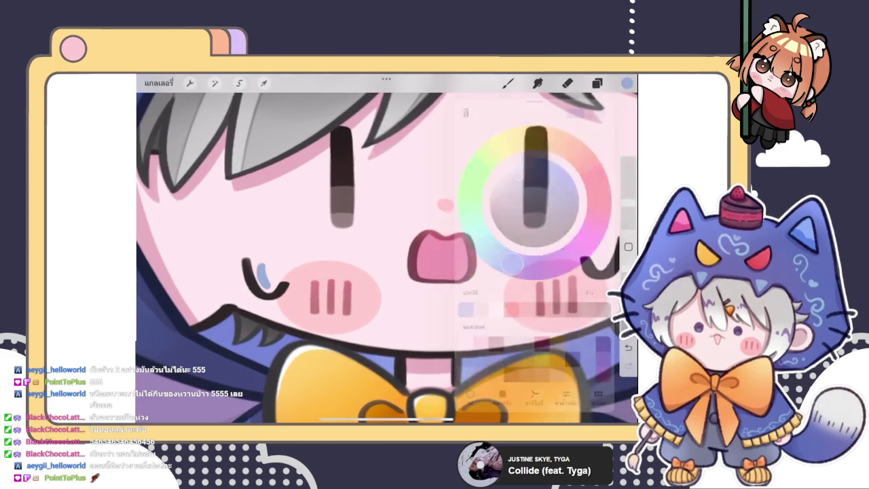
Fill the tear shapes beside the left and right closed eyes with solid blue.
scroll(305, 271, "up", 3)
left_click_drag(262, 262, 316, 299)
left_click_drag(260, 260, 317, 296)
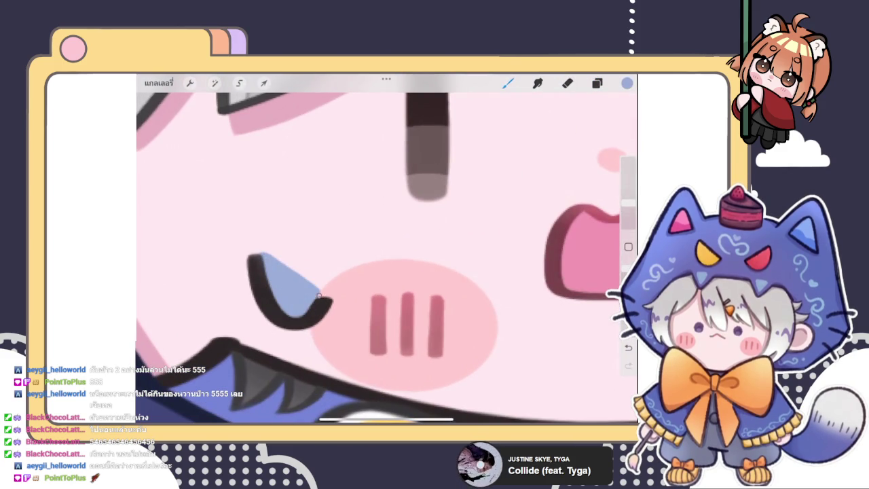
scroll(387, 259, "down", 3)
scroll(387, 258, "down", 3)
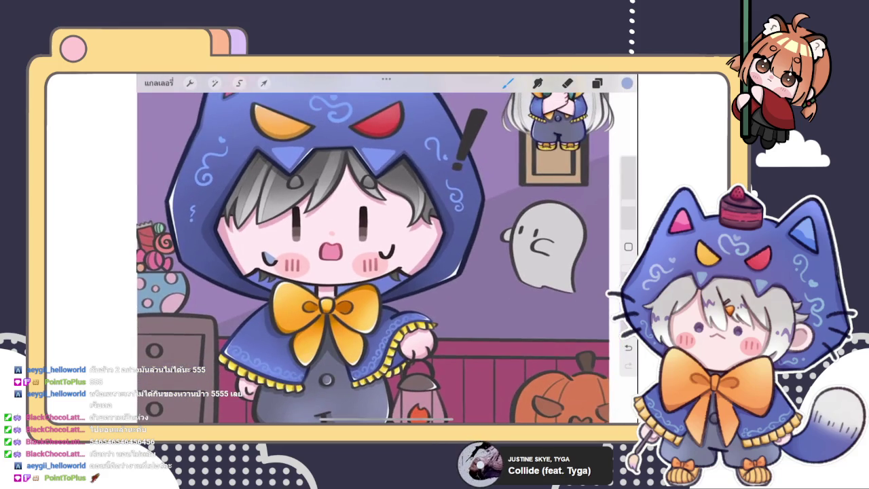
scroll(326, 231, "up", 5)
left_click_drag(416, 265, 435, 284)
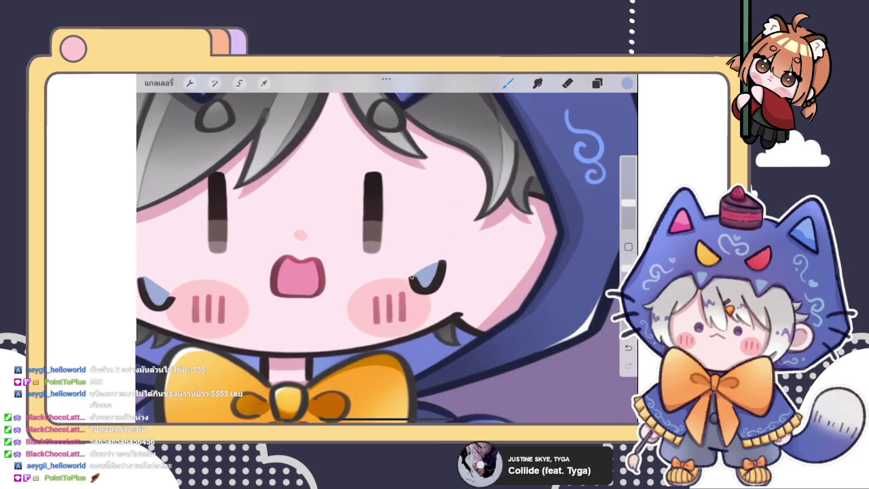
scroll(387, 258, "down", 3)
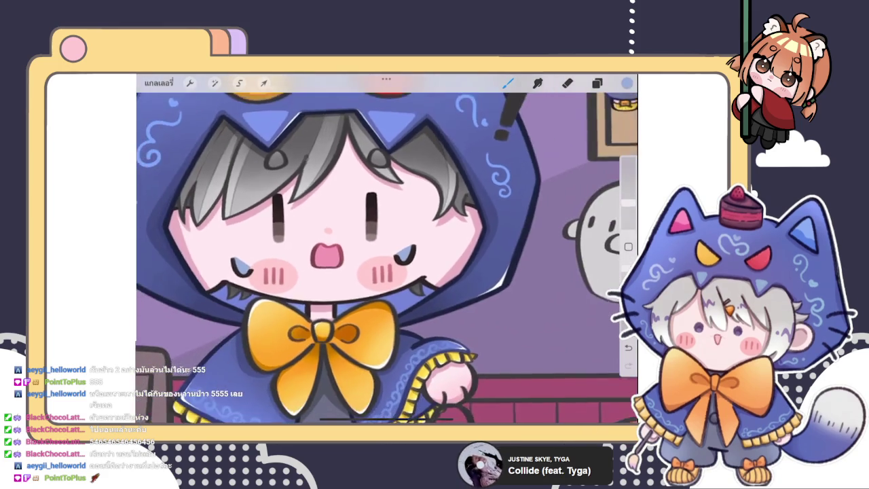
scroll(387, 258, "down", 2)
scroll(387, 258, "up", 2)
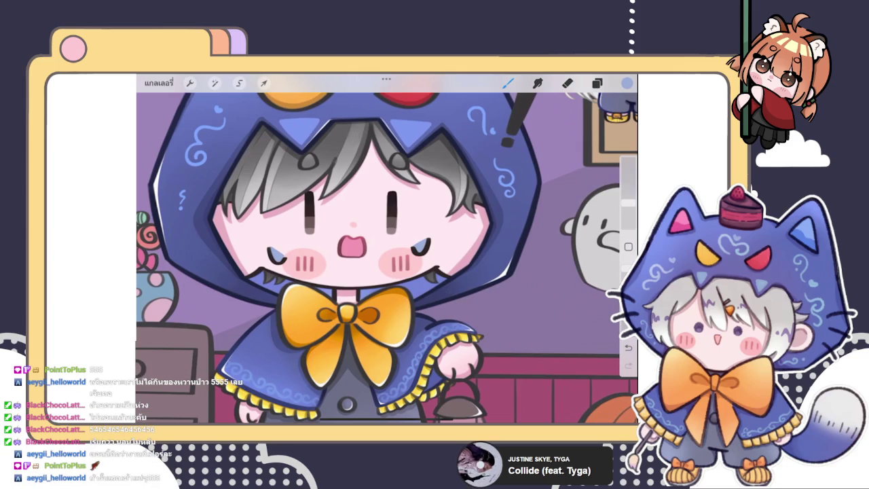
left_click(597, 83)
scroll(387, 251, "down", 5)
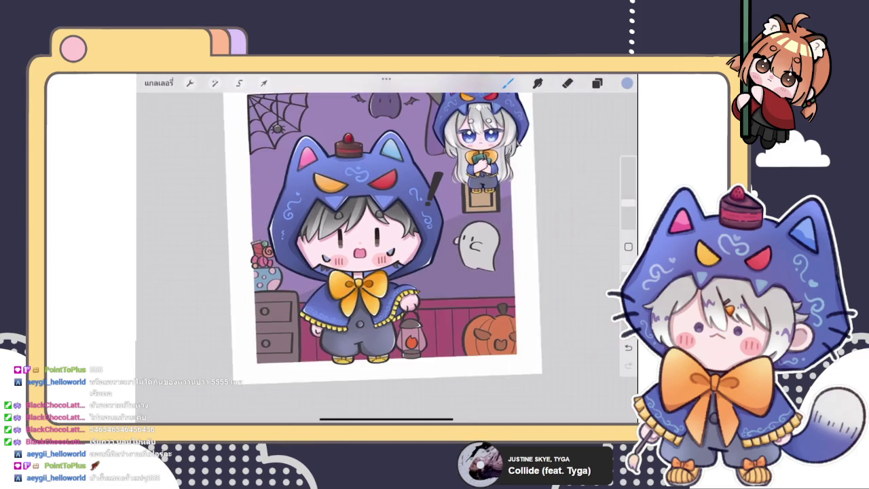
scroll(384, 234, "down", 3)
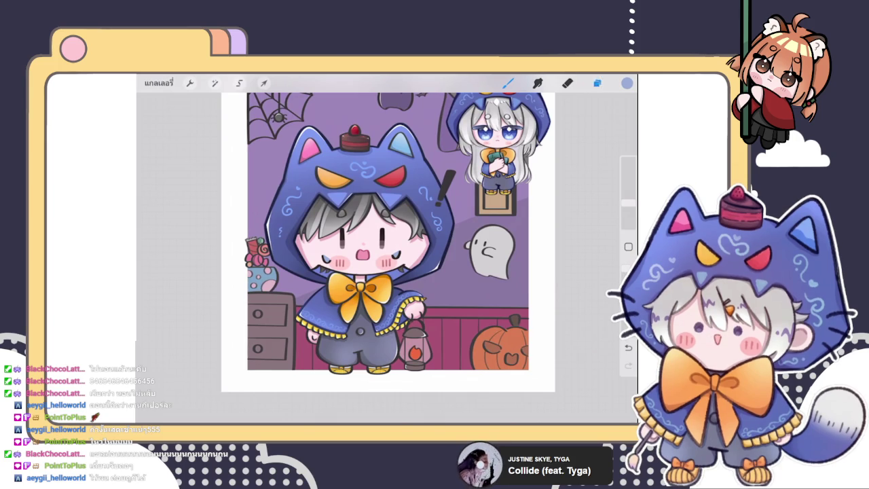
Open the Hue, Saturation, Brightness adjustment and leave it without changes.
left_click(597, 83)
left_click(597, 83)
scroll(380, 258, "up", 5)
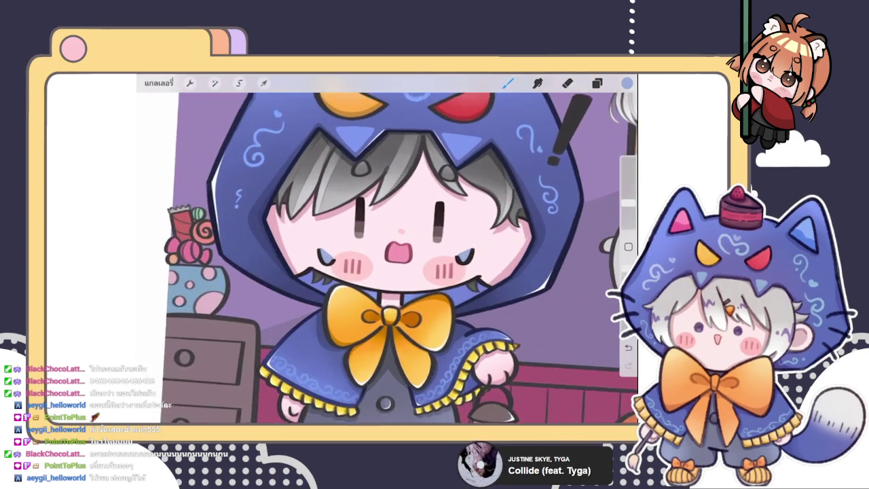
left_click(214, 83)
left_click(183, 146)
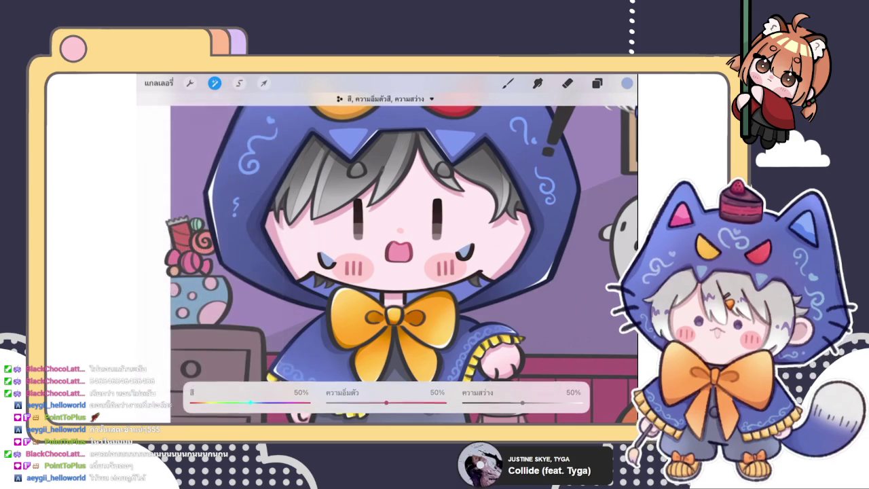
left_click(214, 83)
Select layer 141 in the layer list and hide it.
left_click(597, 83)
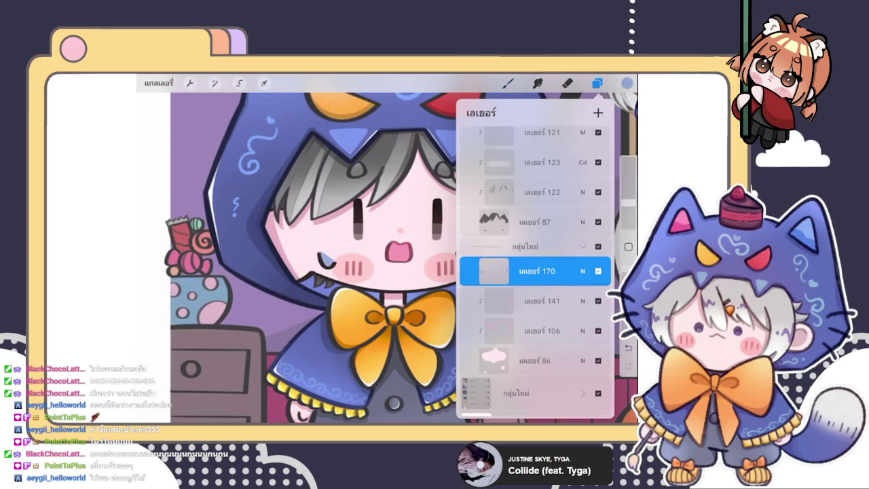
scroll(535, 272, "down", 2)
left_click(536, 281)
left_click_drag(584, 281, 489, 281)
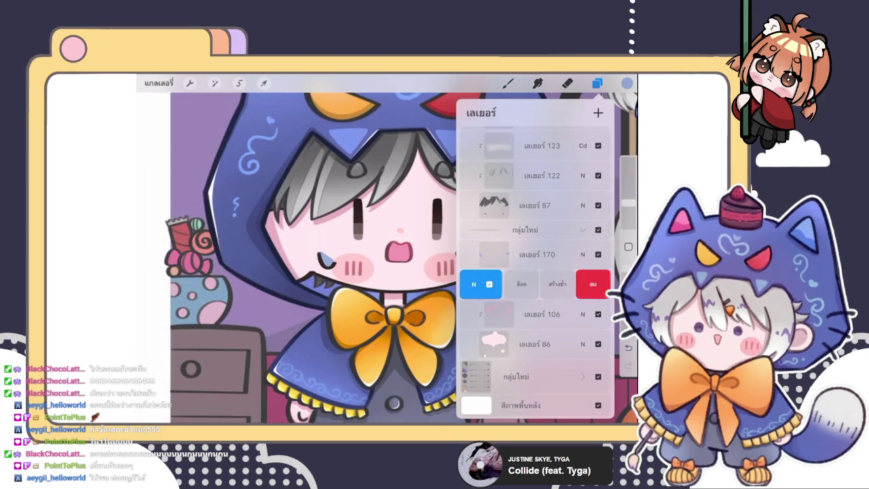
left_click(516, 281)
left_click(598, 284)
Switch to the Eraser and reduce its size.
left_click(568, 83)
scroll(387, 258, "up", 5)
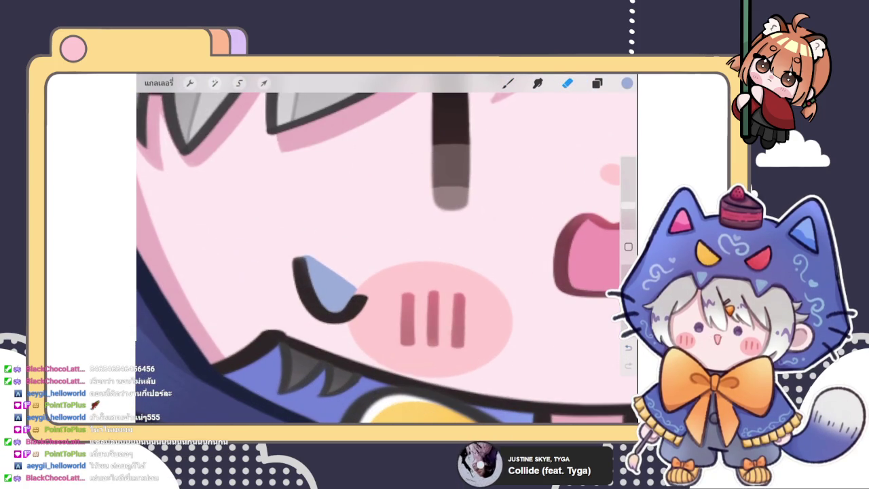
left_click_drag(628, 204, 628, 223)
left_click(629, 299)
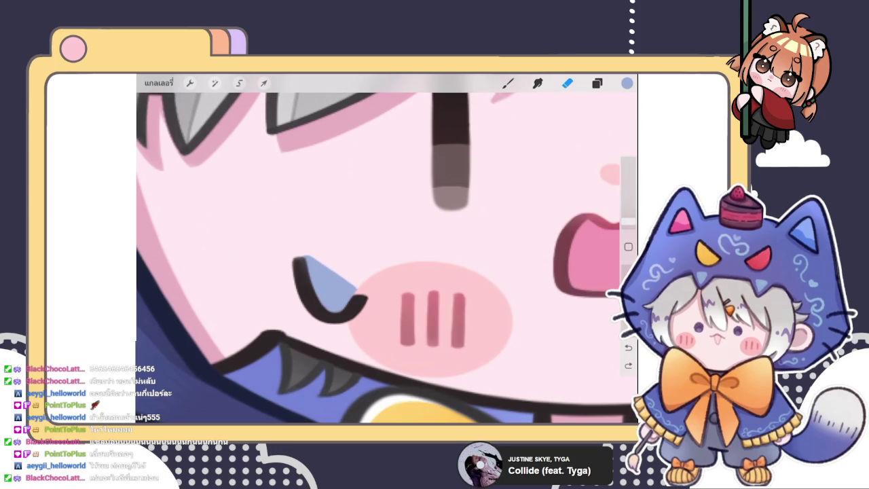
Select layer 141 again, make it visible, and check its options.
left_click(597, 83)
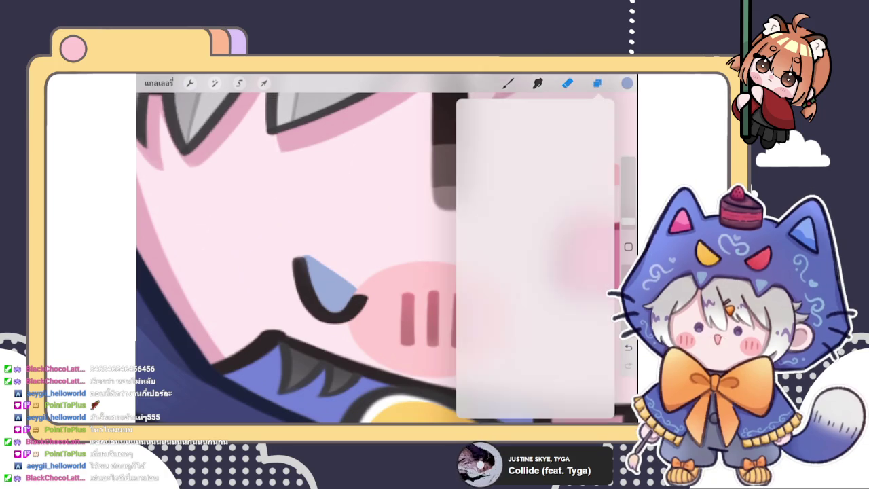
left_click(537, 314)
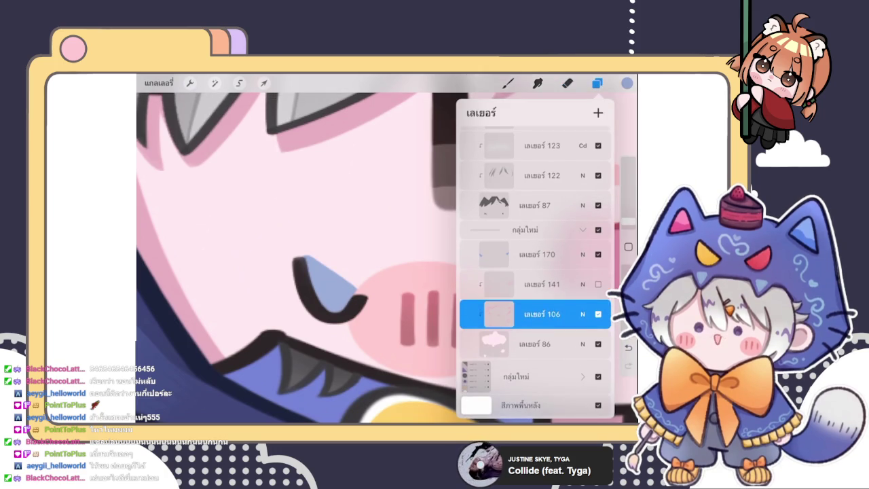
left_click(537, 284)
left_click(598, 284)
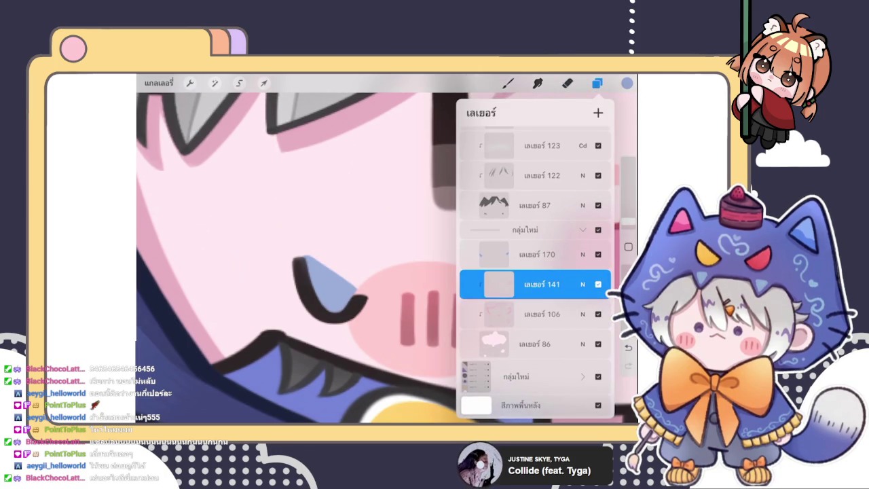
scroll(296, 258, "down", 5)
left_click(537, 284)
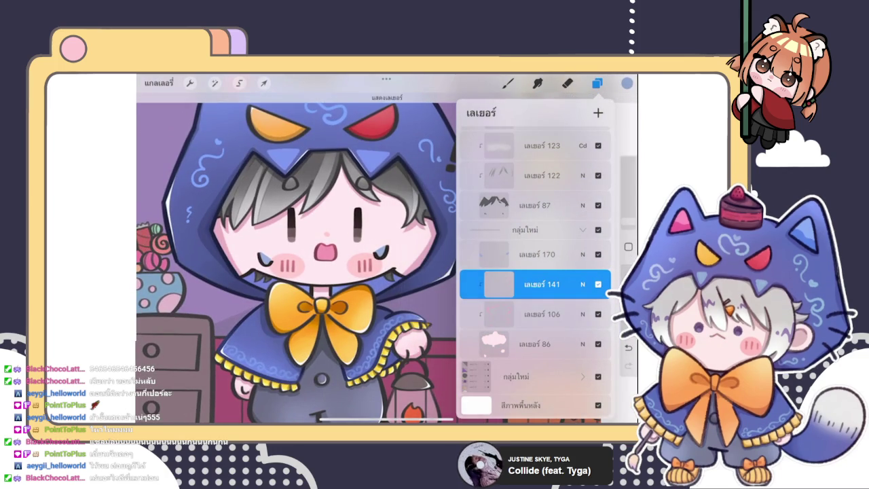
Paint a small blue heart on the boy's cheek, then undo it.
left_click(508, 83)
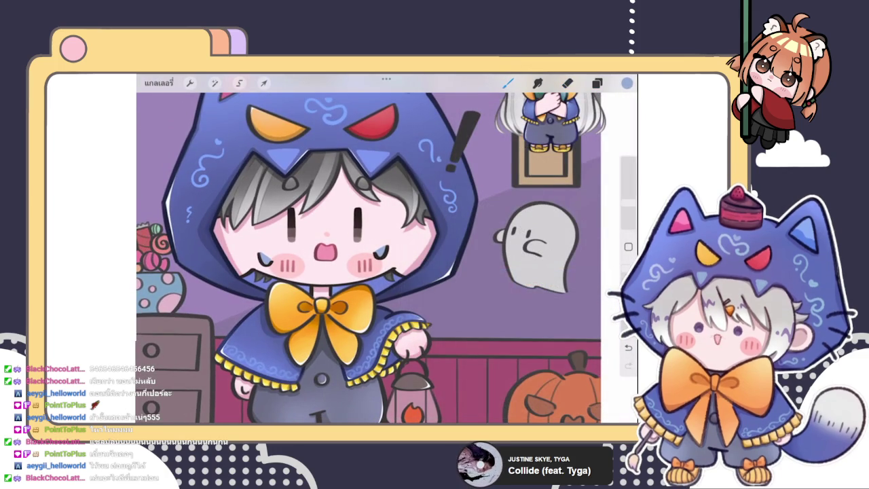
left_click(377, 227)
left_click(597, 82)
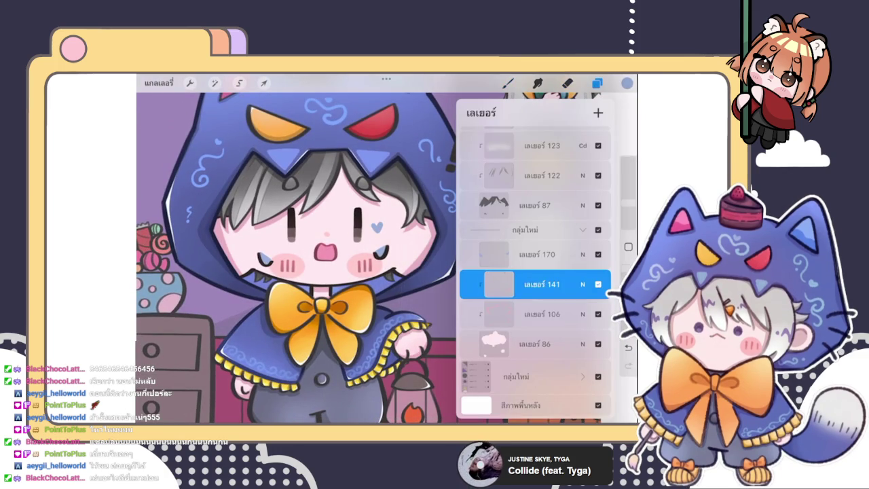
key("ctrl+z")
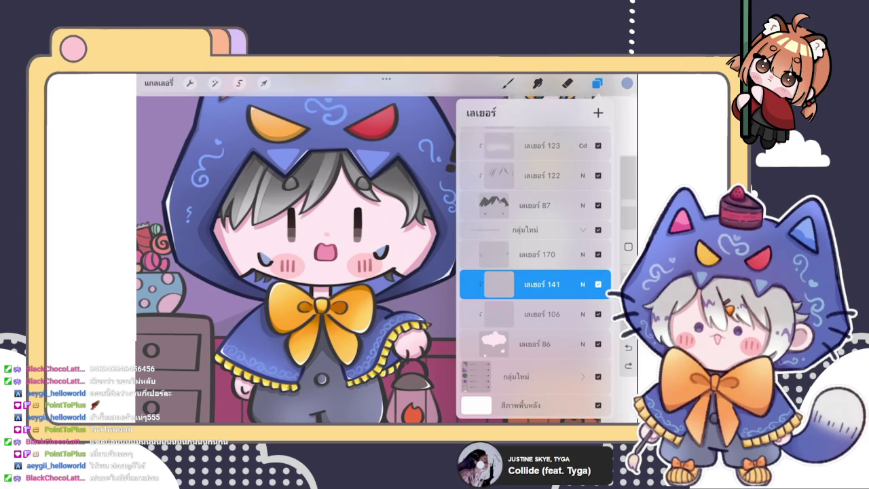
key("ctrl+z")
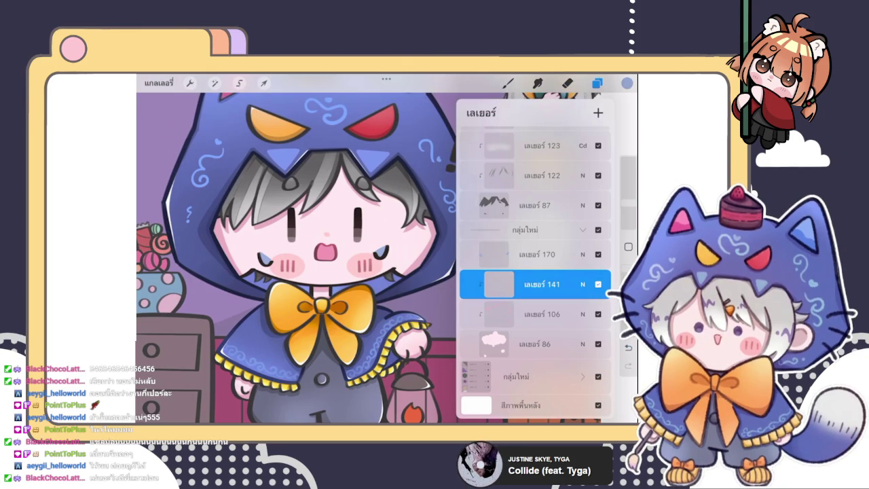
Drag cheek-blush layer 89 down to sit just below layer 170.
scroll(535, 272, "down", 1)
scroll(535, 272, "up", 5)
scroll(535, 272, "up", 3)
scroll(535, 272, "up", 1)
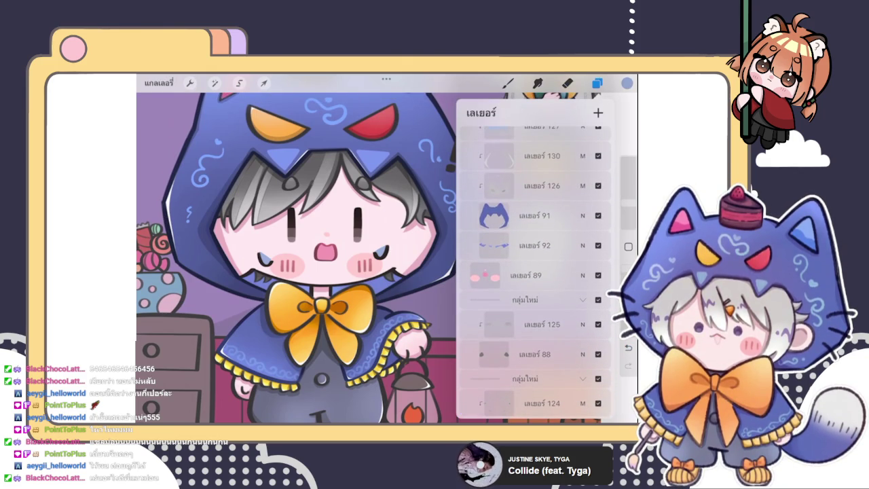
left_click(535, 275)
mouse_move(535, 275)
left_mouse_down()
mouse_move(553, 402)
mouse_move(543, 239)
left_mouse_up()
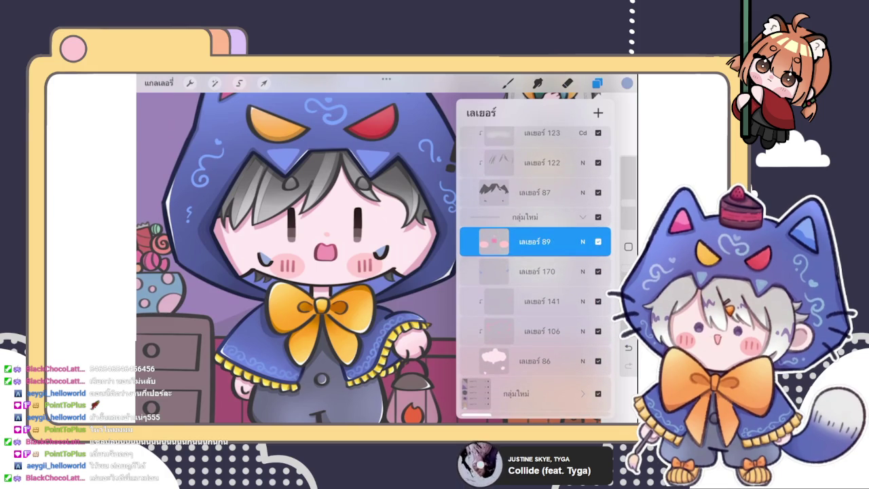
left_click_drag(535, 241, 540, 284)
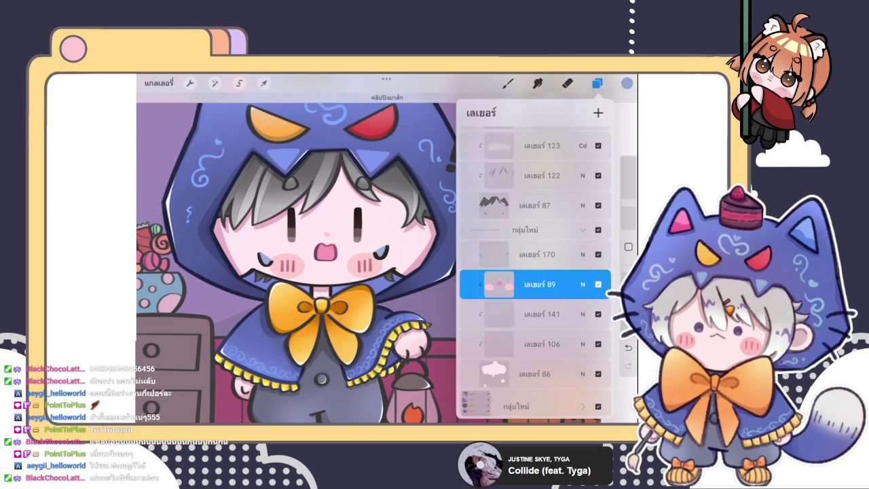
scroll(296, 251, "down", 5)
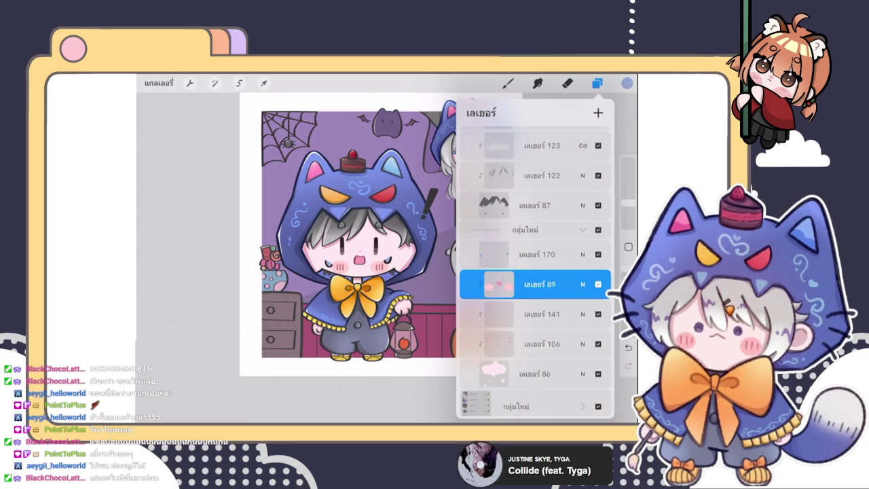
Zoom in and out around the canvas to inspect the illustration.
scroll(363, 279, "up", 5)
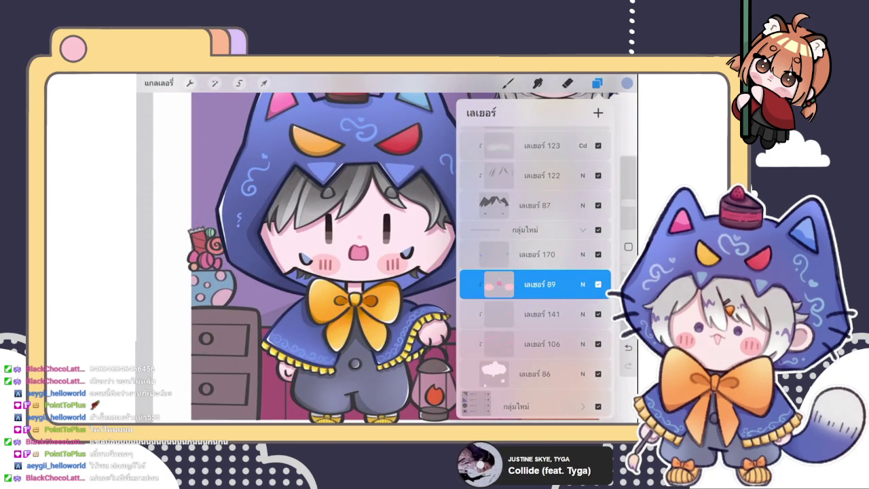
scroll(323, 258, "down", 5)
scroll(323, 259, "up", 4)
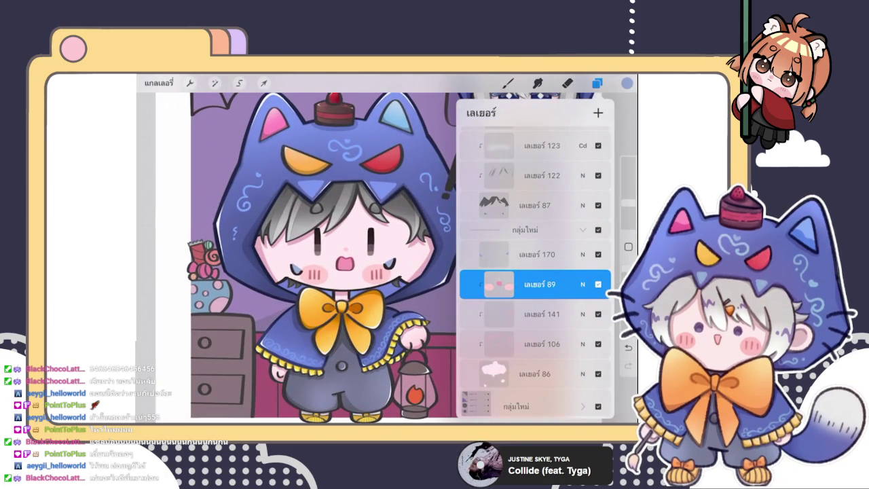
scroll(535, 271, "up", 3)
scroll(536, 272, "up", 3)
scroll(535, 272, "up", 3)
scroll(535, 272, "up", 3)
scroll(535, 272, "up", 3)
scroll(536, 271, "up", 2)
scroll(535, 272, "up", 1)
scroll(535, 272, "up", 1)
scroll(535, 272, "up", 2)
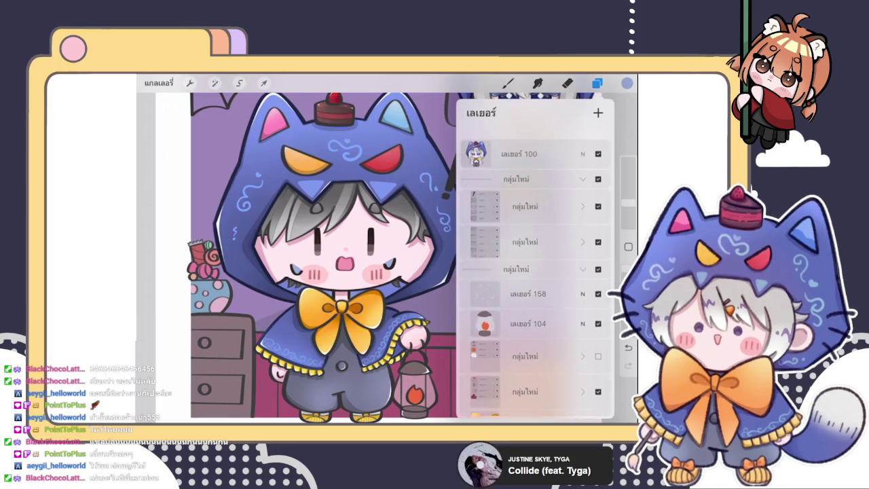
scroll(536, 271, "up", 1)
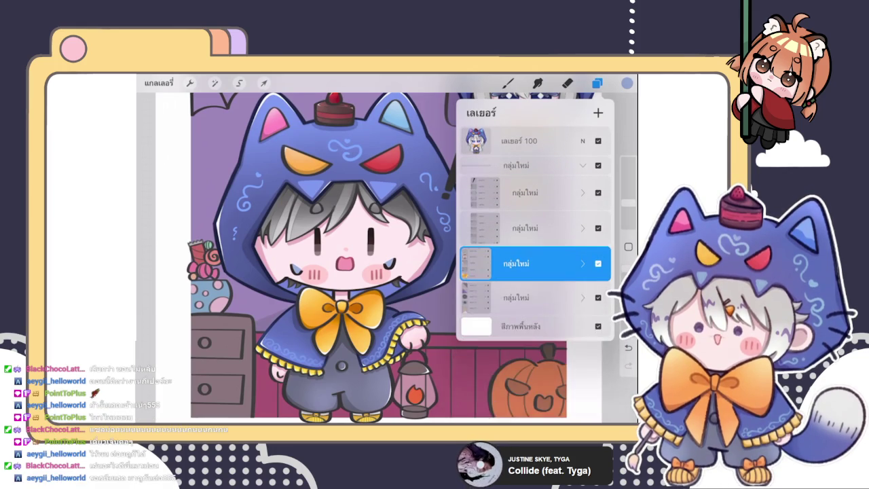
scroll(536, 271, "down", 3)
scroll(536, 271, "down", 2)
scroll(536, 272, "up", 5)
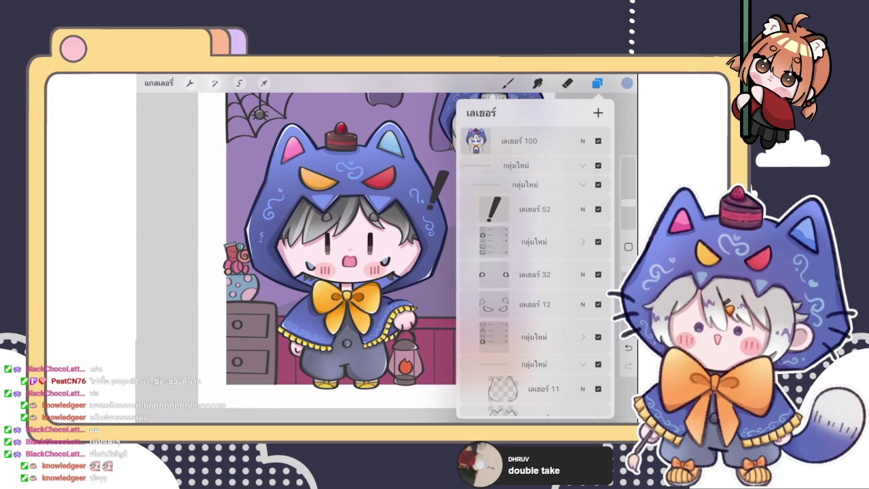
scroll(326, 241, "down", 2)
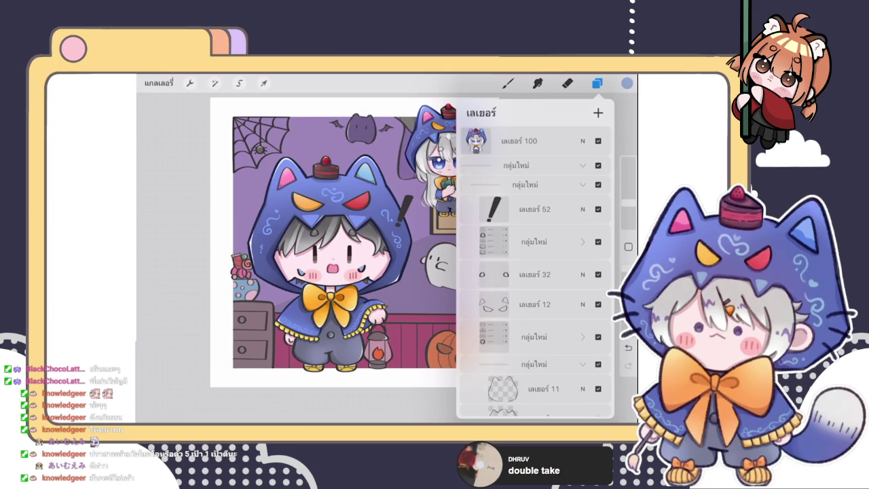
scroll(353, 238, "up", 1)
scroll(340, 238, "up", 1)
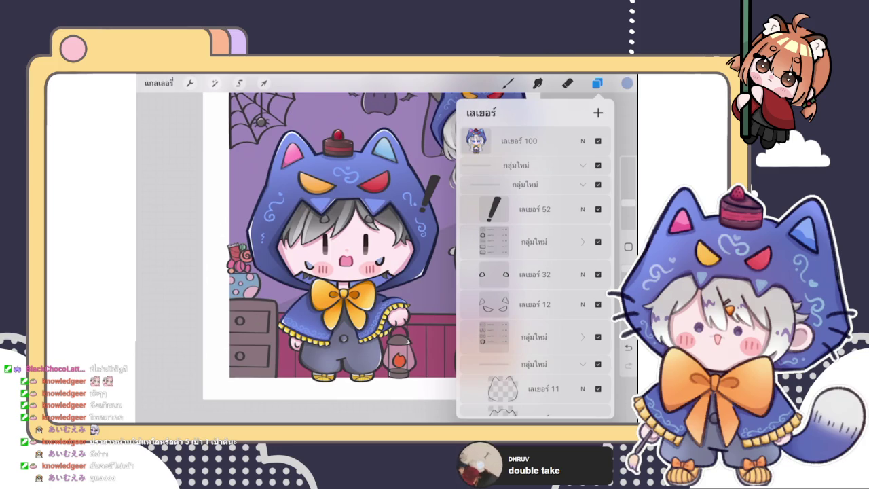
Choose a sketch brush and a red colour, then review the layers.
left_click(508, 83)
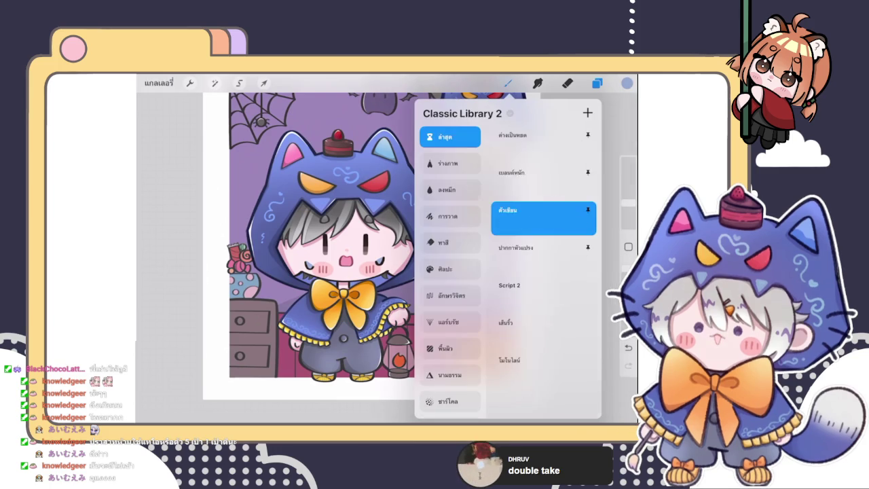
left_click(628, 83)
left_click(583, 159)
left_click(597, 83)
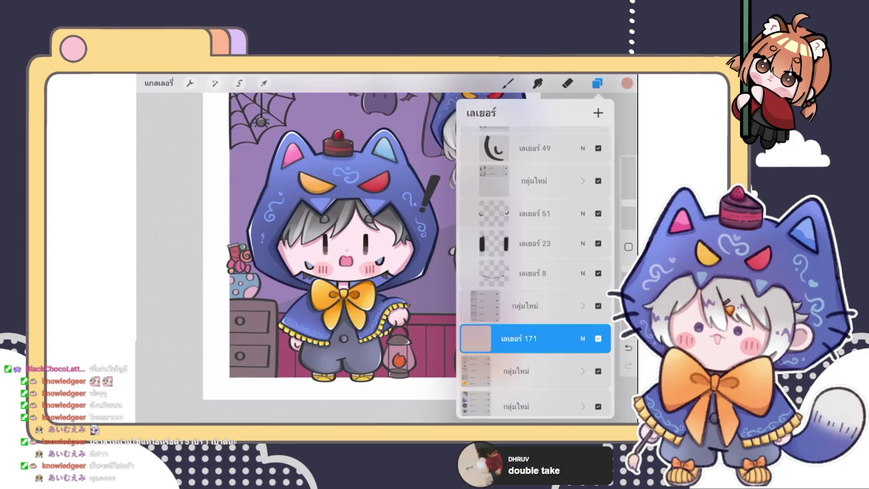
Draw bright red planning marks around the cake, the hair and face, and the mouth, body and lantern.
left_click(597, 83)
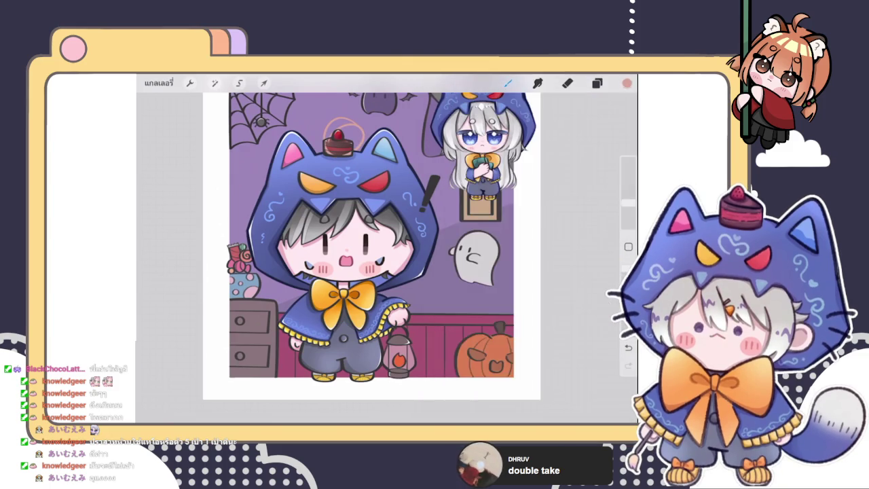
left_click(627, 83)
left_click(542, 310)
left_click(628, 83)
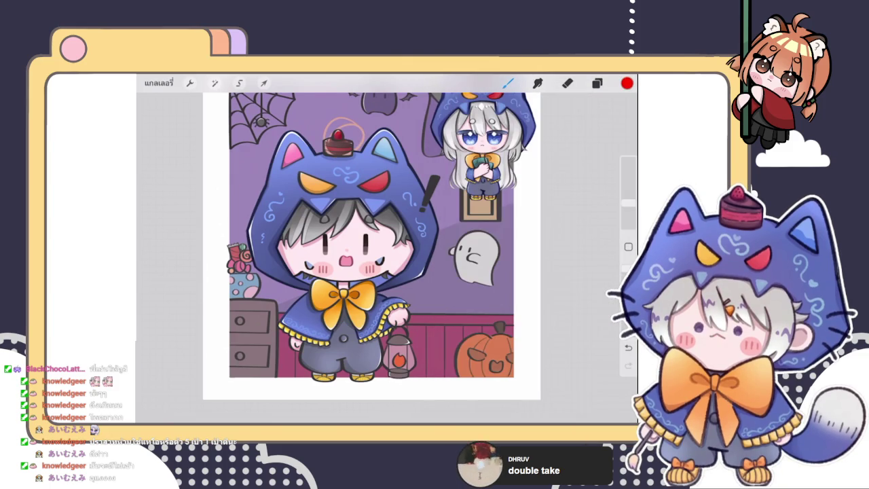
left_click_drag(365, 105, 333, 171)
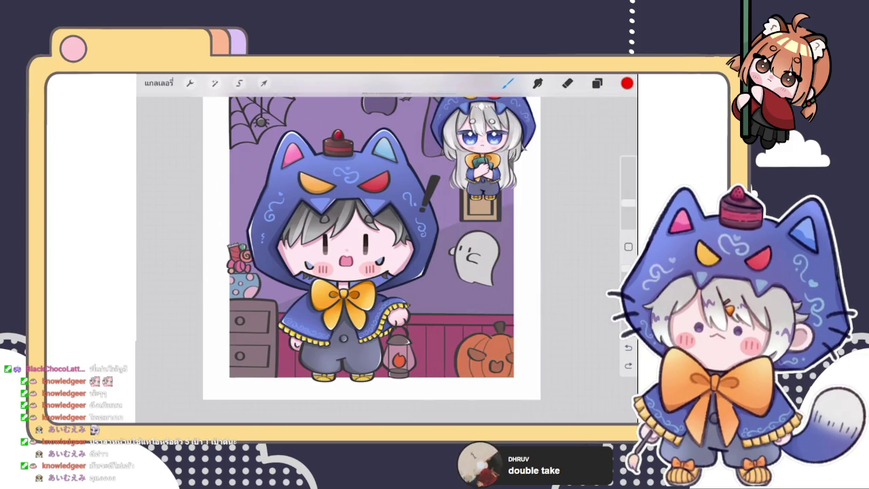
left_click_drag(348, 104, 330, 158)
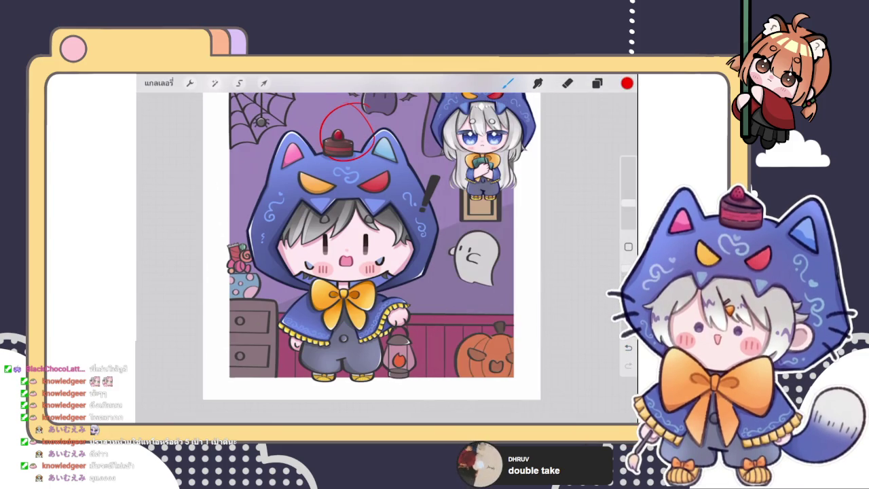
left_click_drag(309, 185, 407, 216)
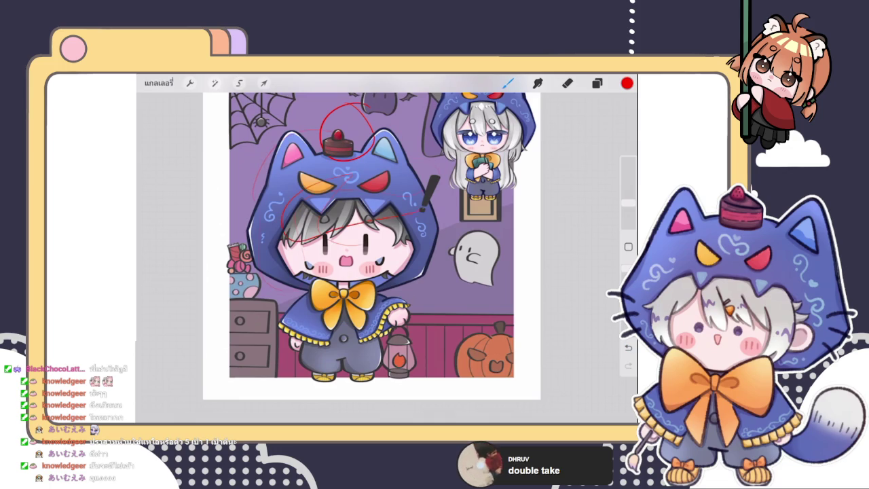
mouse_move(343, 253)
left_mouse_down()
mouse_move(312, 299)
mouse_move(404, 343)
mouse_move(343, 290)
left_mouse_up()
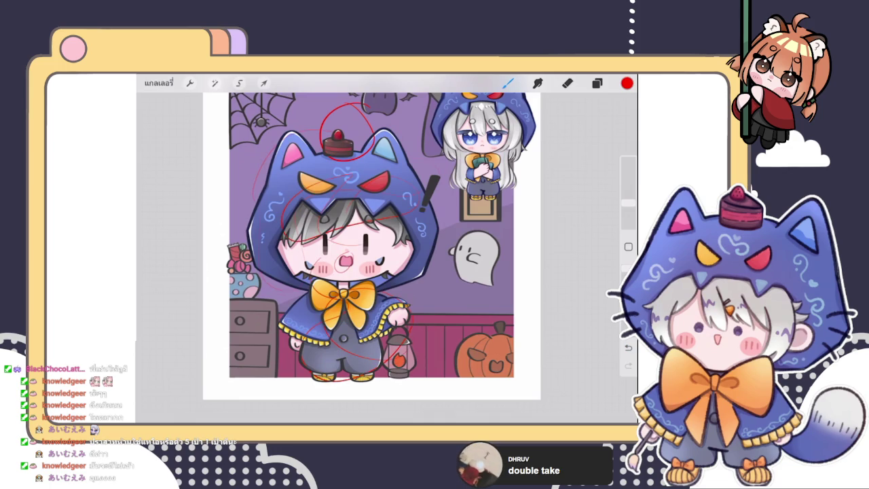
Add a new layer above lantern layer 104 and set it as a Clipping Mask.
left_click(597, 83)
left_click(537, 341)
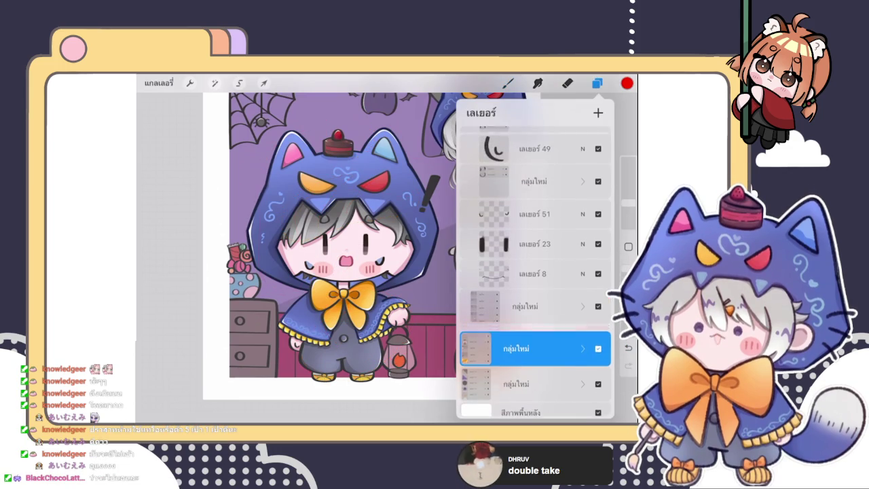
left_click(582, 341)
scroll(536, 272, "down", 5)
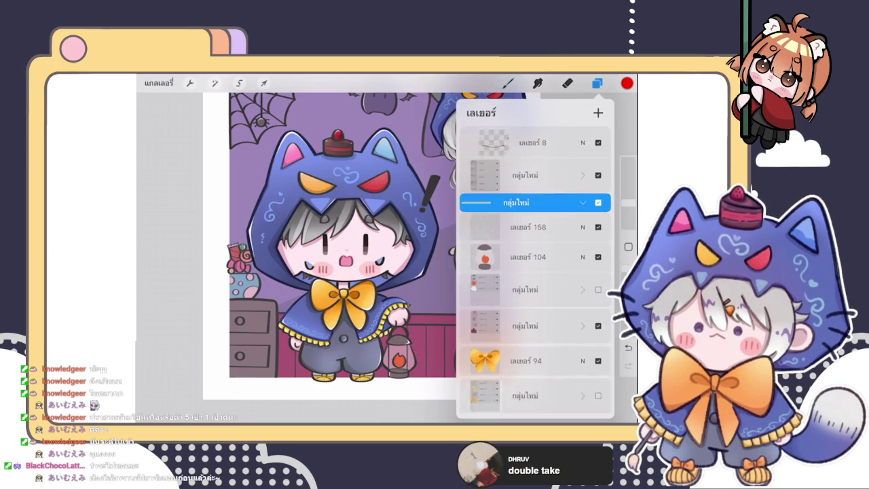
left_click(537, 231)
left_click(598, 113)
left_click(488, 232)
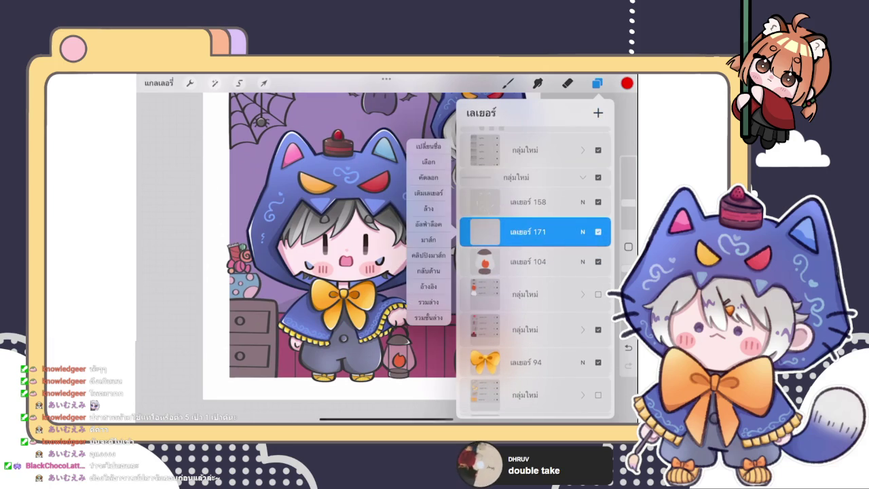
left_click(428, 255)
left_click(597, 83)
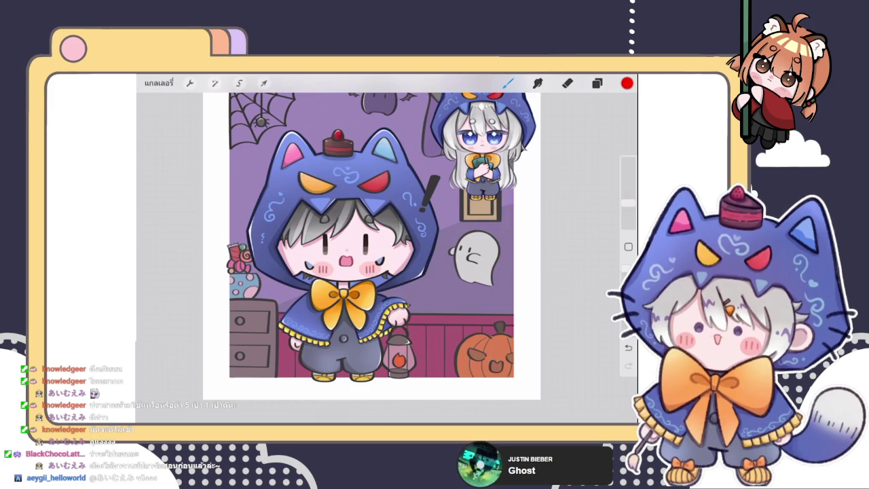
key("e")
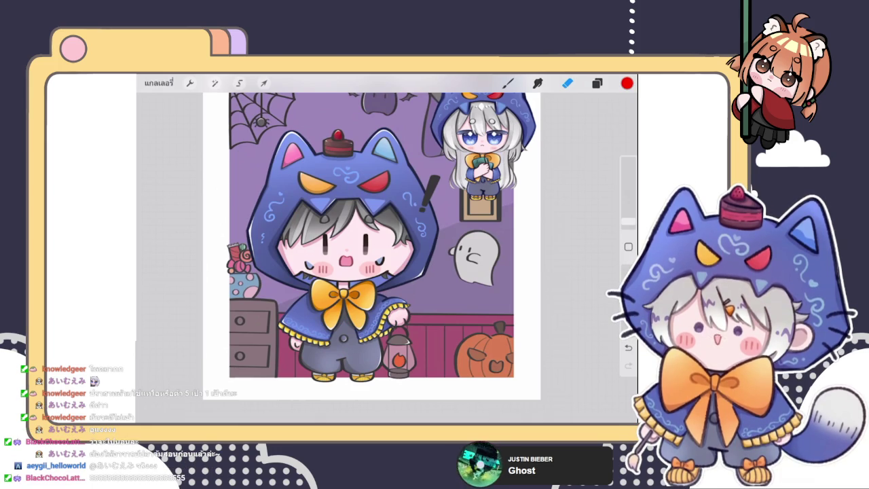
key("b")
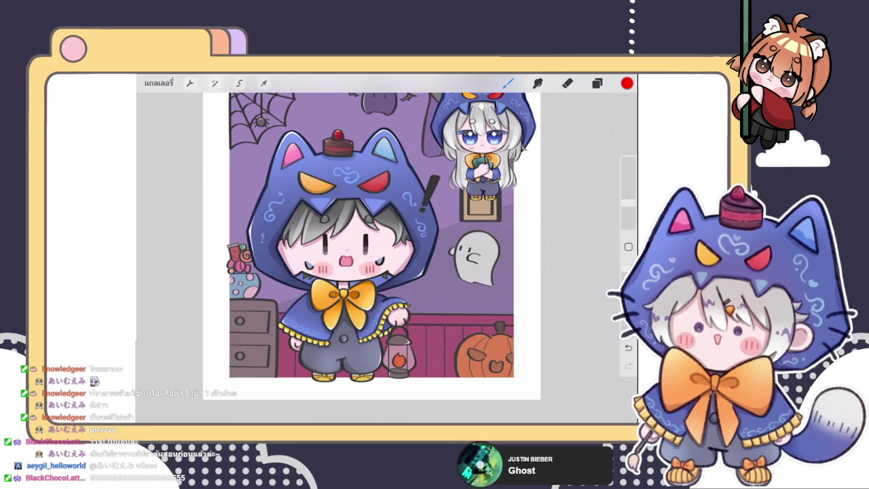
Zoom onto the lantern, pick a darker shading colour and a small soft brush.
left_click(597, 83)
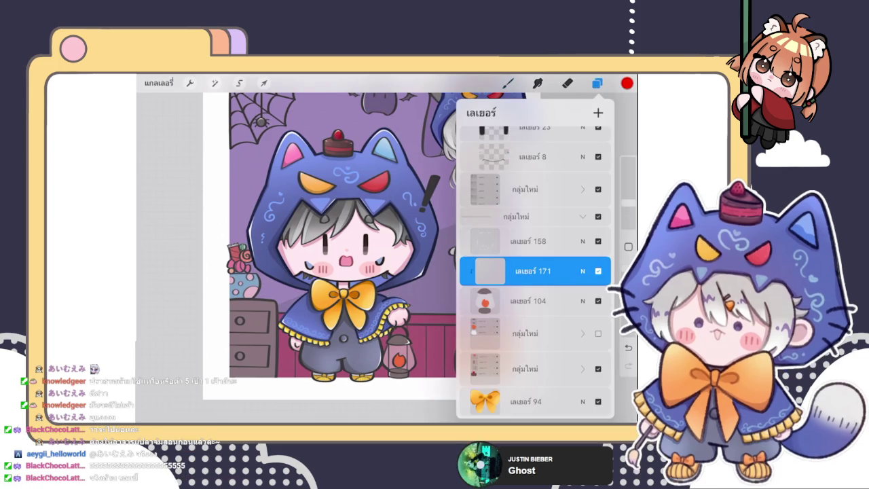
left_click(597, 83)
scroll(408, 339, "up", 2)
scroll(407, 340, "up", 3)
scroll(407, 340, "up", 3)
scroll(407, 306, "up", 2)
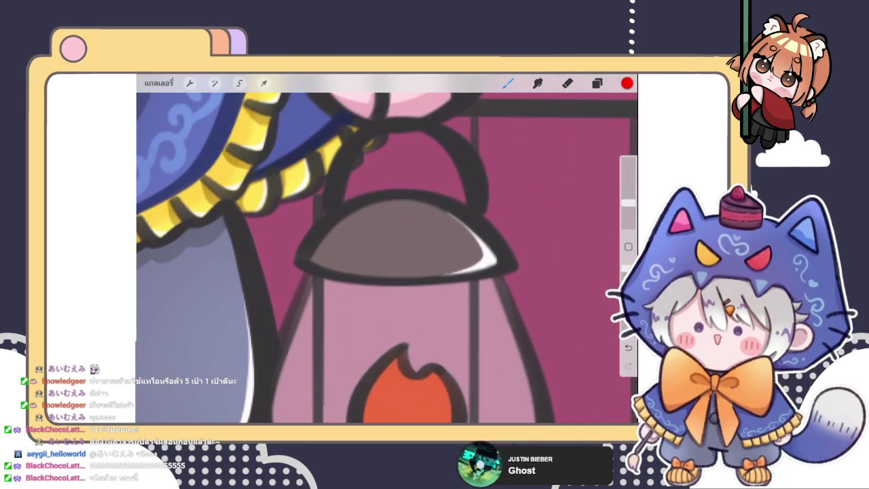
left_click(627, 83)
left_click_drag(502, 203, 514, 221)
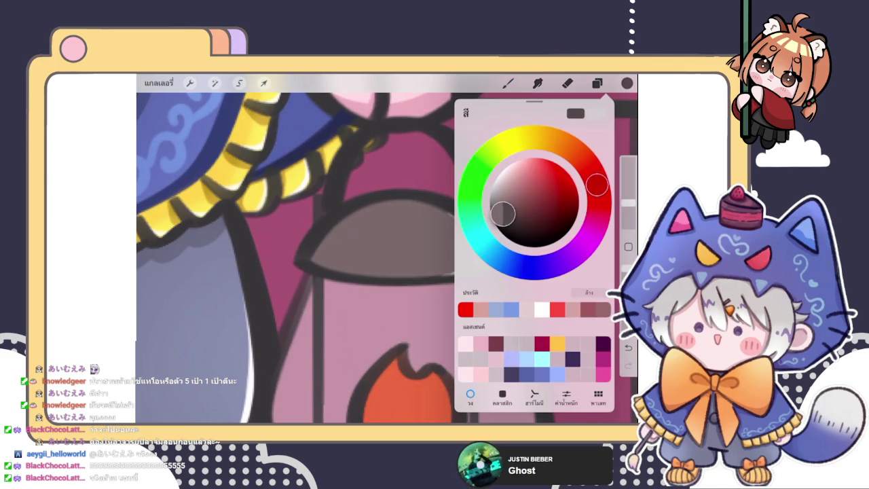
left_click(597, 83)
left_click(508, 83)
left_click(544, 178)
left_click_drag(628, 202, 628, 217)
Shade across the lantern glass below the dome, undoing part of it.
left_click_drag(476, 286, 417, 303)
left_click_drag(502, 272, 326, 299)
key("ctrl+z")
left_click(597, 83)
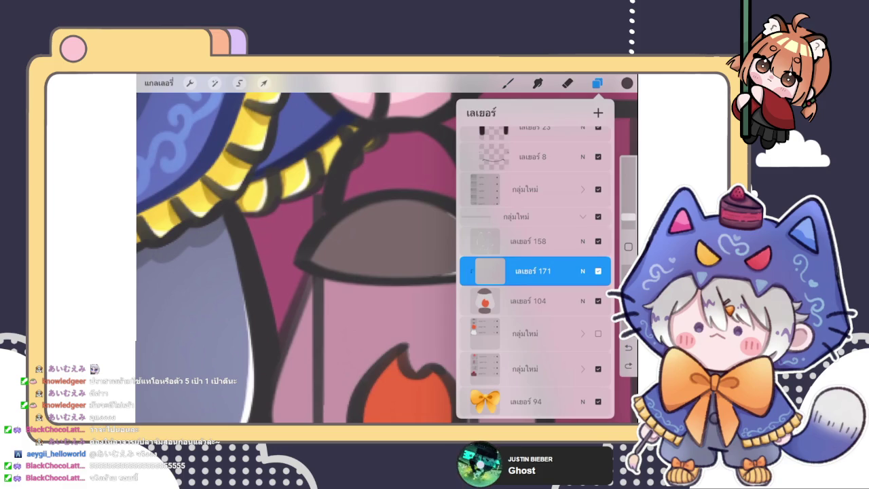
left_click(508, 83)
Paint dark shading under the dome and blend it on the dome's left side.
left_click_drag(629, 216, 628, 220)
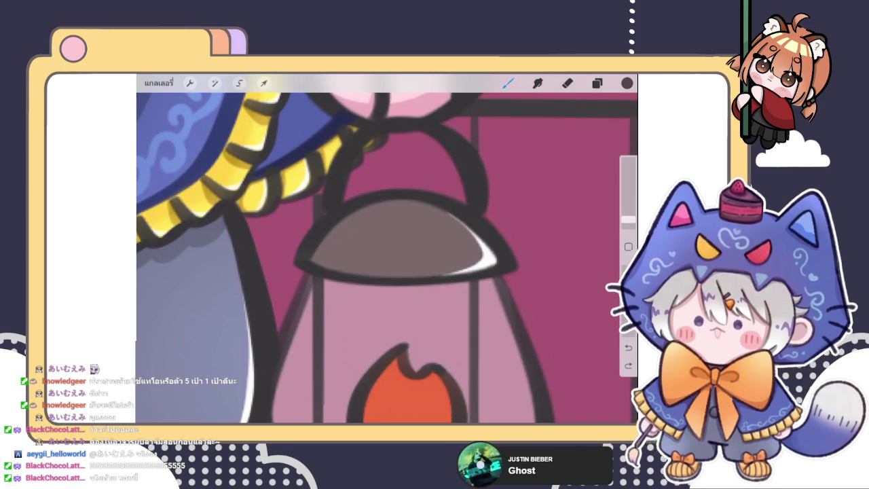
left_click_drag(353, 268, 455, 265)
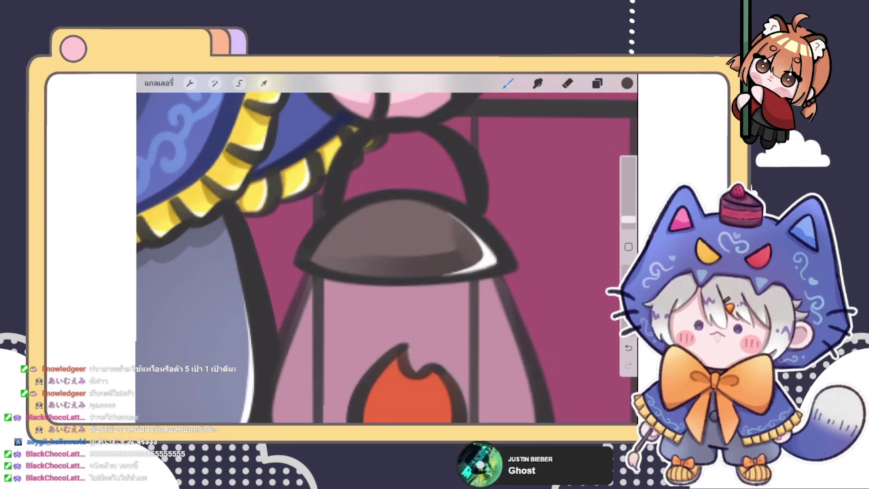
key("ctrl+z")
mouse_move(345, 219)
left_mouse_down()
mouse_move(333, 248)
mouse_move(361, 259)
mouse_move(362, 204)
mouse_move(363, 245)
mouse_move(344, 261)
mouse_move(311, 257)
mouse_move(385, 204)
mouse_move(369, 248)
mouse_move(340, 270)
mouse_move(324, 242)
left_mouse_up()
scroll(387, 248, "down", 5)
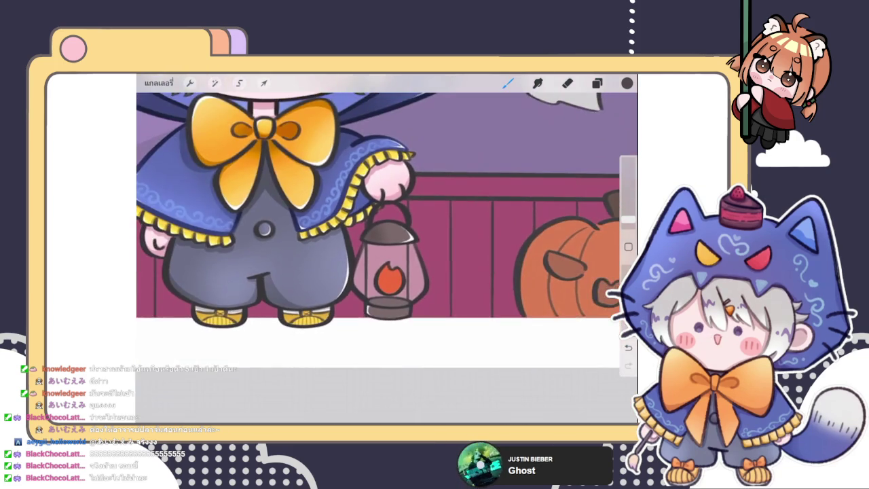
scroll(387, 249, "up", 4)
scroll(395, 235, "up", 3)
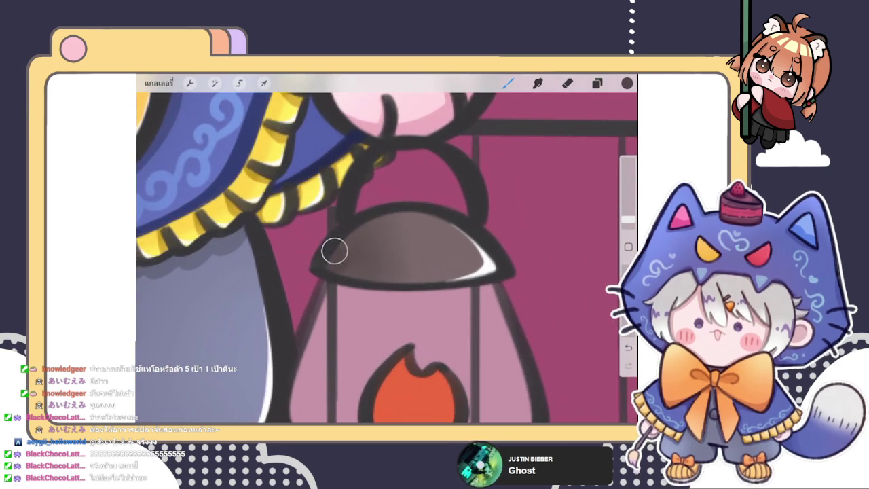
mouse_move(344, 268)
left_mouse_down()
mouse_move(333, 252)
mouse_move(327, 268)
mouse_move(351, 241)
mouse_move(353, 267)
mouse_move(349, 260)
mouse_move(378, 237)
left_mouse_up()
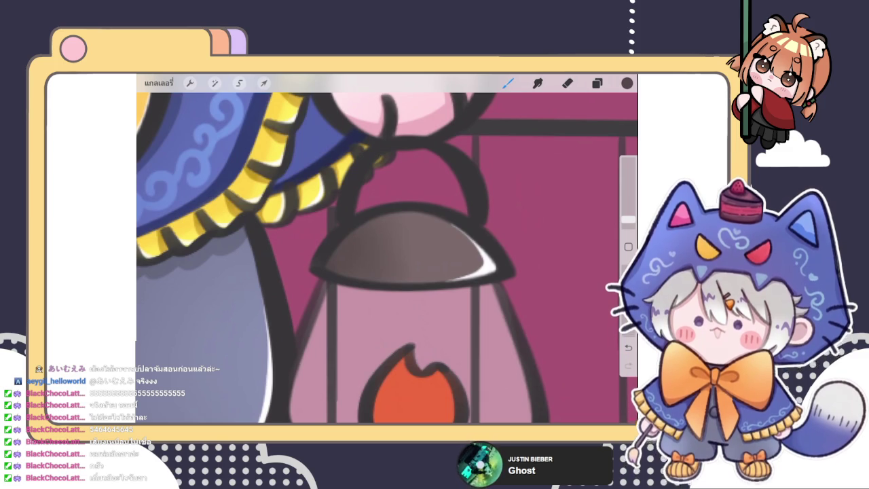
left_click(597, 83)
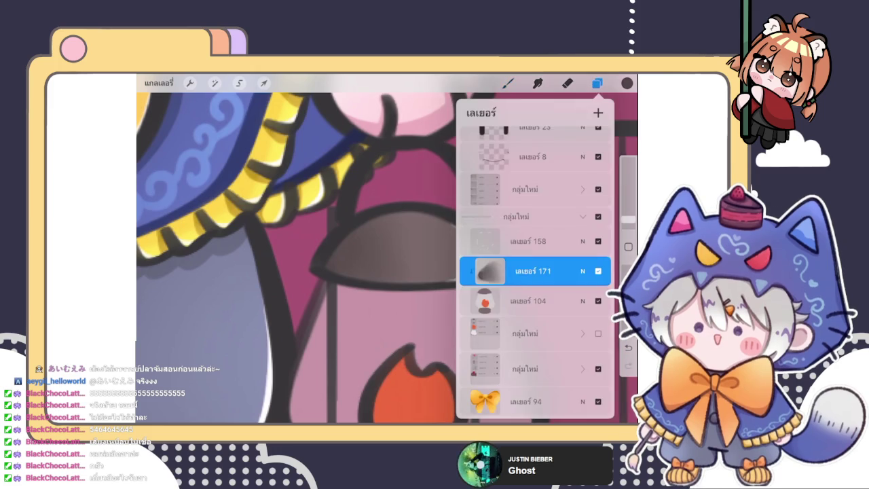
Pick a brownish-red colour and shade the lantern dome.
left_click(509, 83)
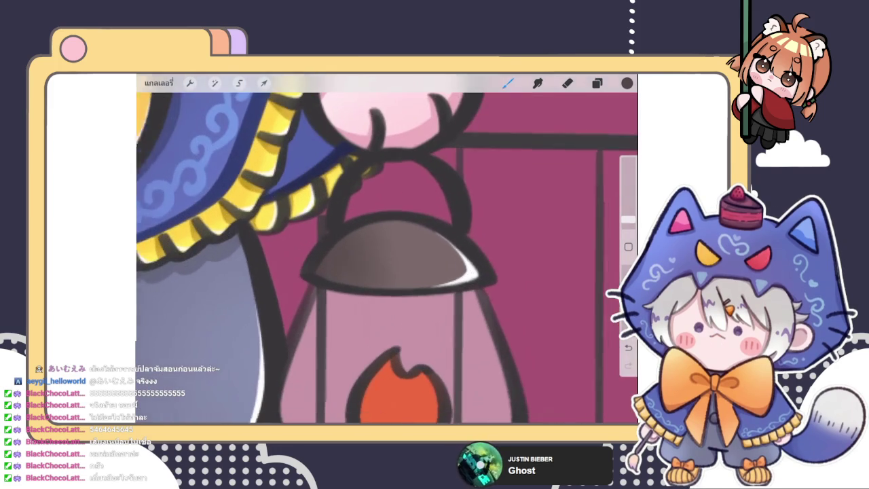
left_click(597, 83)
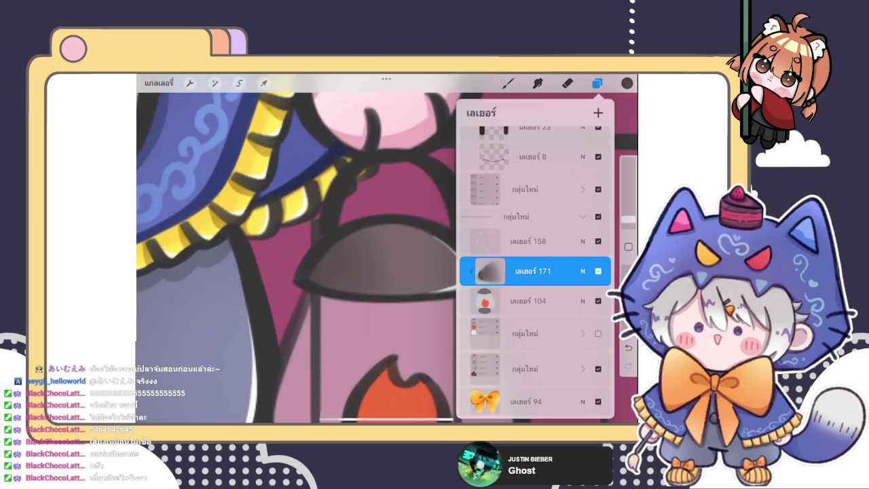
left_click(597, 83)
left_click(626, 83)
left_click_drag(502, 204, 515, 195)
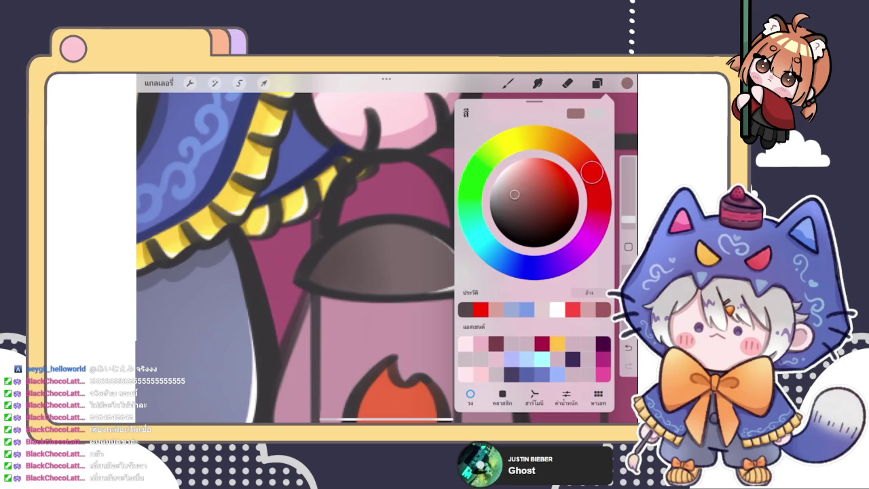
left_click(467, 274)
mouse_move(467, 274)
left_mouse_down()
mouse_move(425, 233)
mouse_move(434, 287)
mouse_move(466, 240)
mouse_move(417, 245)
mouse_move(413, 291)
mouse_move(459, 283)
left_mouse_up()
Add lighter brown shading to the lantern base and blend it.
scroll(387, 258, "down", 5)
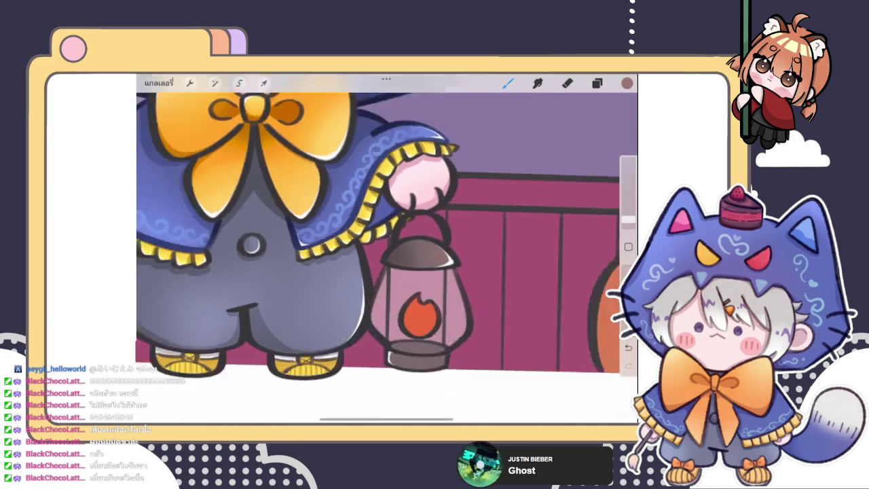
scroll(387, 217, "up", 3)
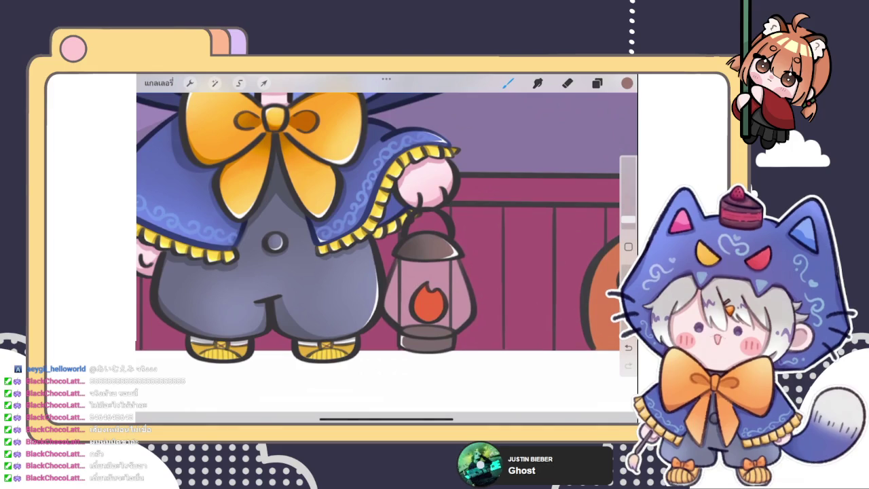
scroll(428, 285, "up", 2)
scroll(428, 286, "up", 3)
left_click_drag(491, 299, 470, 337)
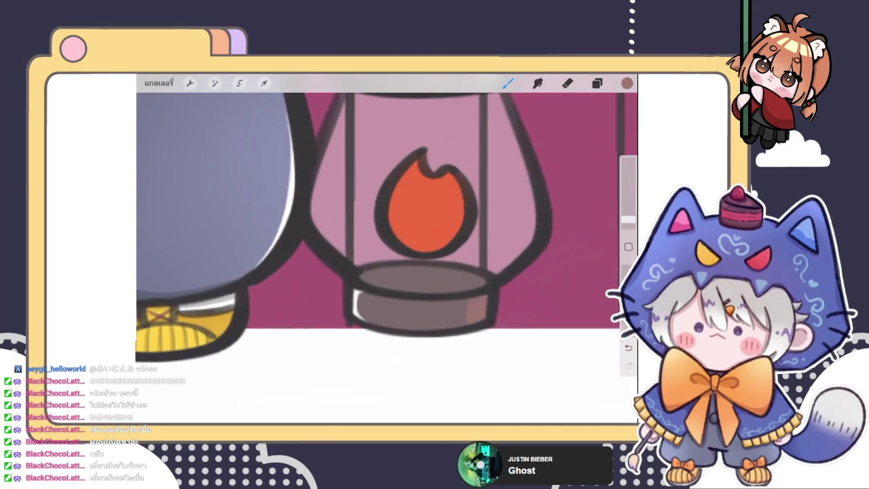
mouse_move(466, 292)
left_mouse_down()
mouse_move(442, 297)
mouse_move(453, 275)
left_mouse_up()
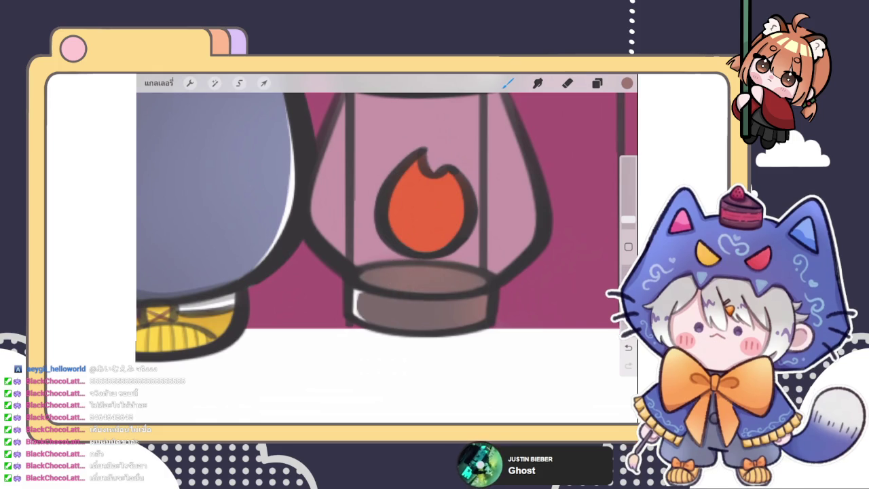
Dab a light pinkish-grey glow on top of the lantern base.
left_click(627, 82)
left_click(512, 181)
left_click(380, 203)
mouse_move(404, 279)
left_mouse_down()
mouse_move(438, 279)
mouse_move(435, 293)
left_mouse_up()
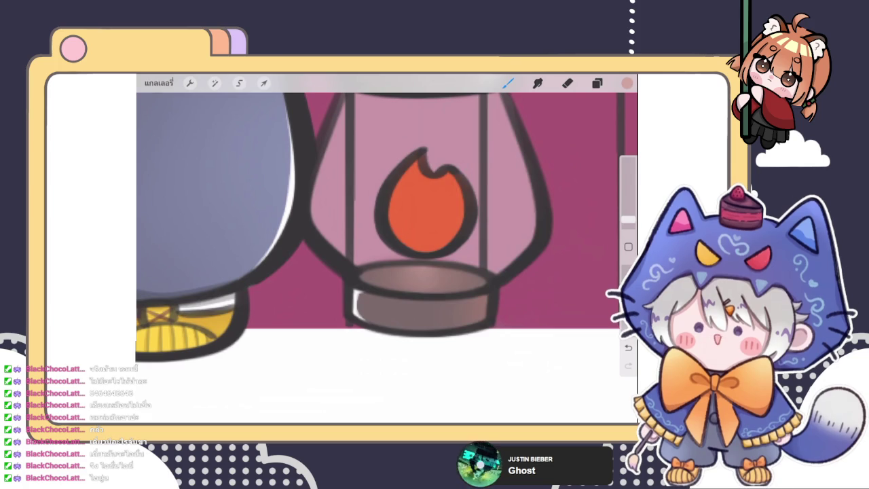
scroll(380, 204, "down", 2)
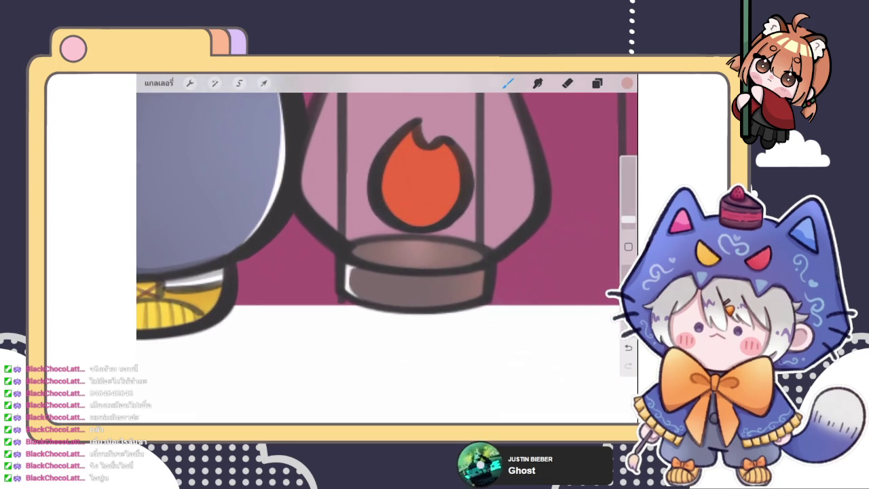
left_click(597, 82)
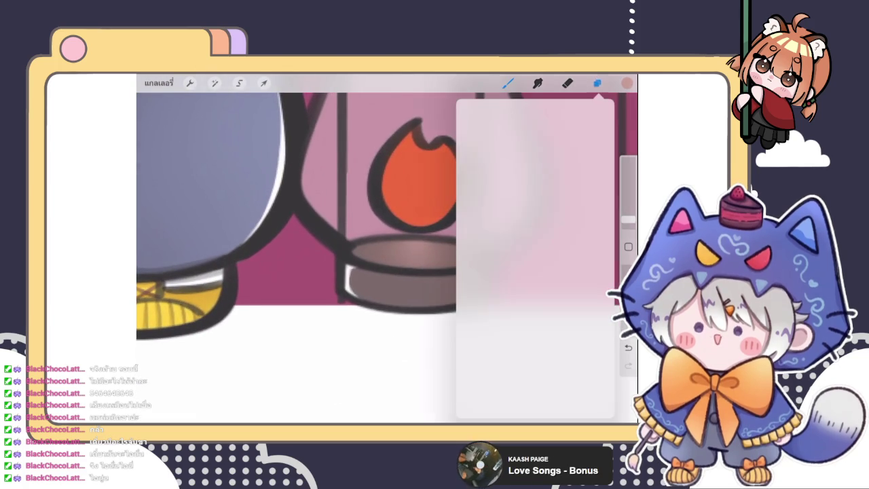
Add a new layer set as a Clipping Mask to the flame layer below.
left_click(597, 82)
scroll(381, 204, "down", 2)
scroll(380, 204, "down", 2)
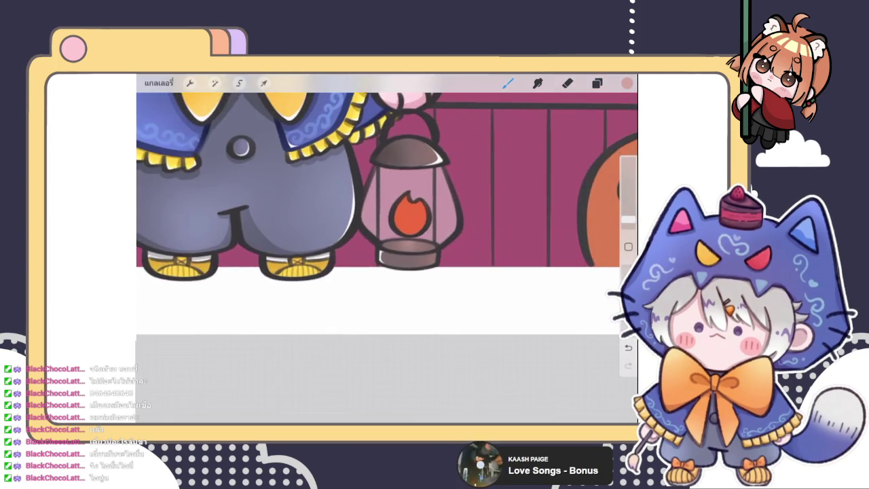
scroll(380, 203, "down", 2)
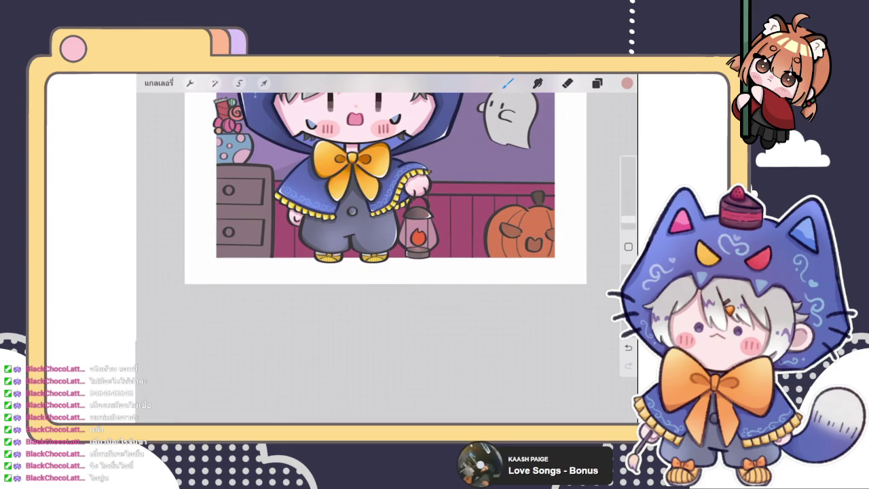
scroll(381, 203, "up", 2)
scroll(380, 204, "up", 1)
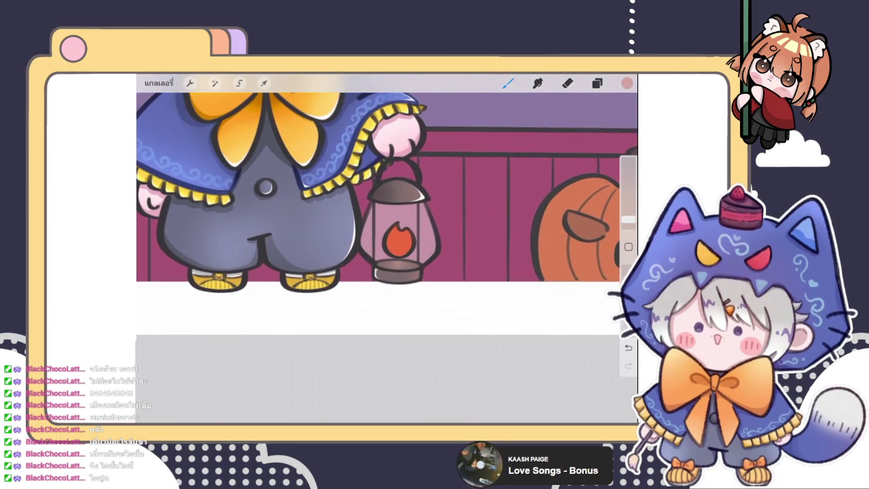
left_click(597, 82)
left_click(597, 113)
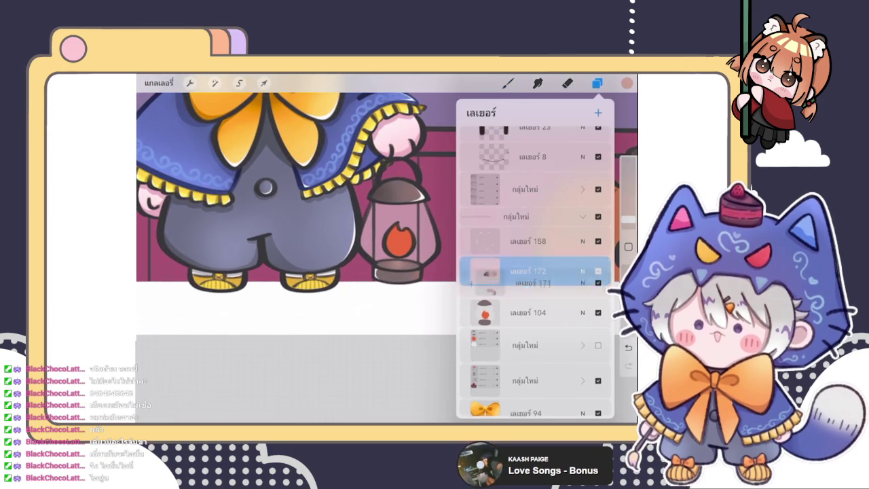
left_click(489, 271)
left_click(426, 292)
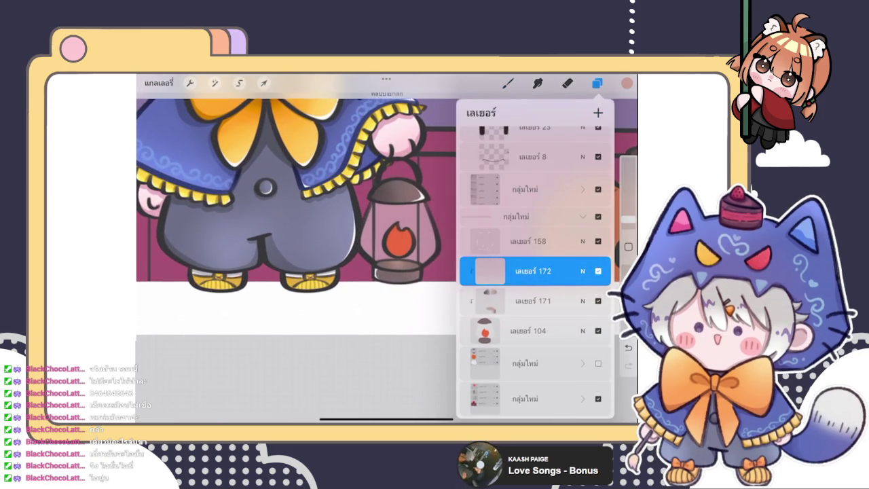
left_click(597, 82)
Pick a darker, muted red and dab it onto the lower flame.
left_click(508, 82)
scroll(387, 258, "up", 2)
scroll(387, 258, "up", 2)
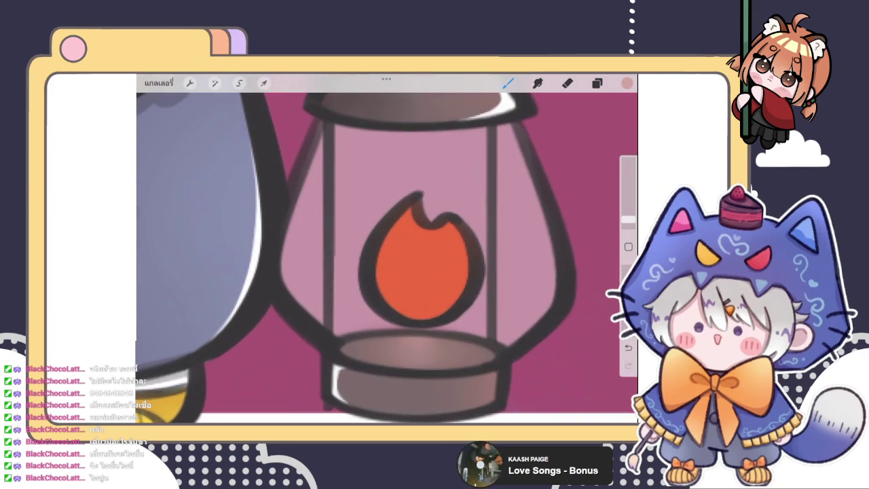
left_click(627, 82)
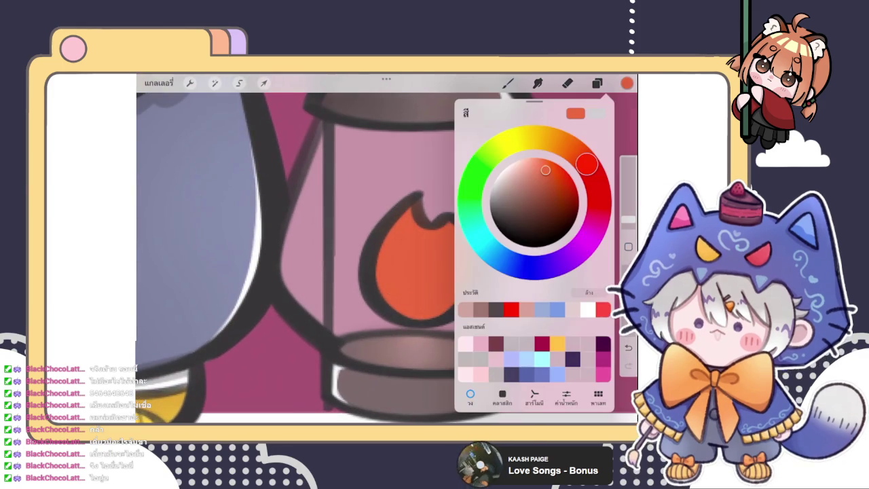
mouse_move(586, 163)
left_mouse_down()
mouse_move(595, 178)
mouse_move(540, 179)
left_mouse_up()
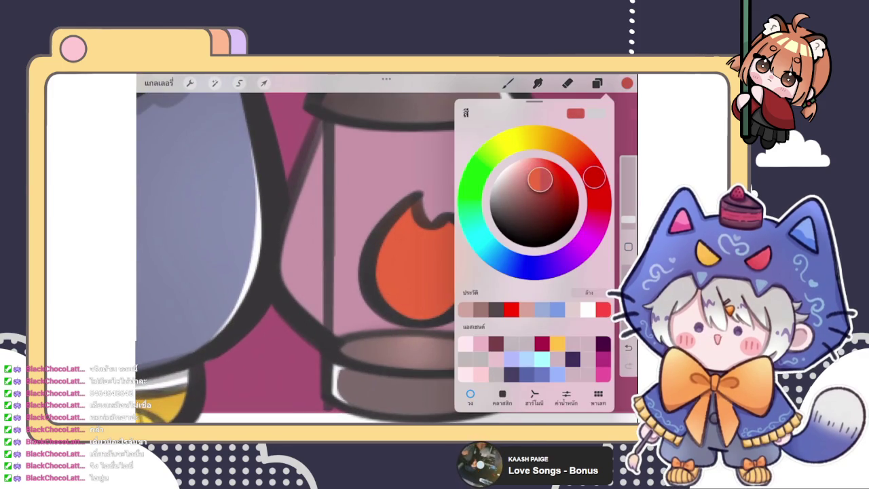
left_click_drag(411, 299, 421, 306)
Deepen the red and build up dark-red shading across the flame's lower part.
left_click(627, 82)
left_click_drag(540, 179, 542, 182)
mouse_move(414, 302)
left_mouse_down()
mouse_move(438, 319)
mouse_move(445, 294)
mouse_move(407, 309)
left_mouse_up()
mouse_move(445, 275)
left_mouse_down()
mouse_move(425, 260)
mouse_move(413, 303)
left_mouse_up()
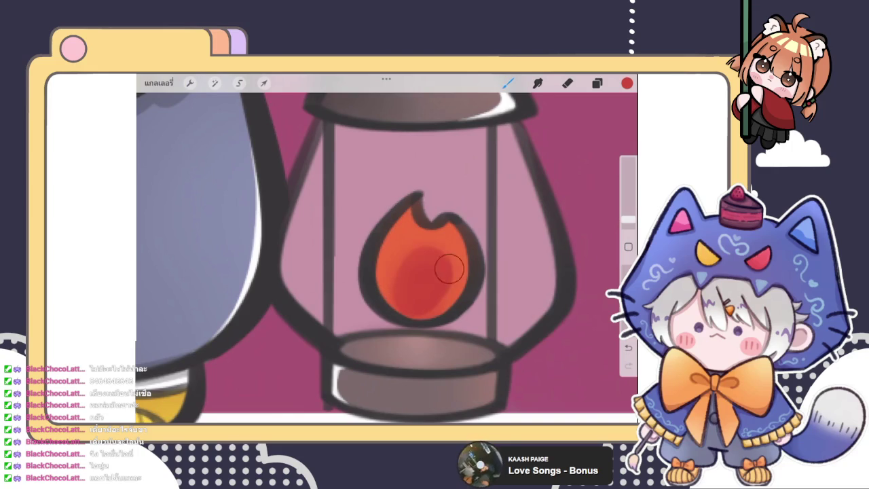
scroll(387, 249, "down", 5)
scroll(386, 244, "down", 5)
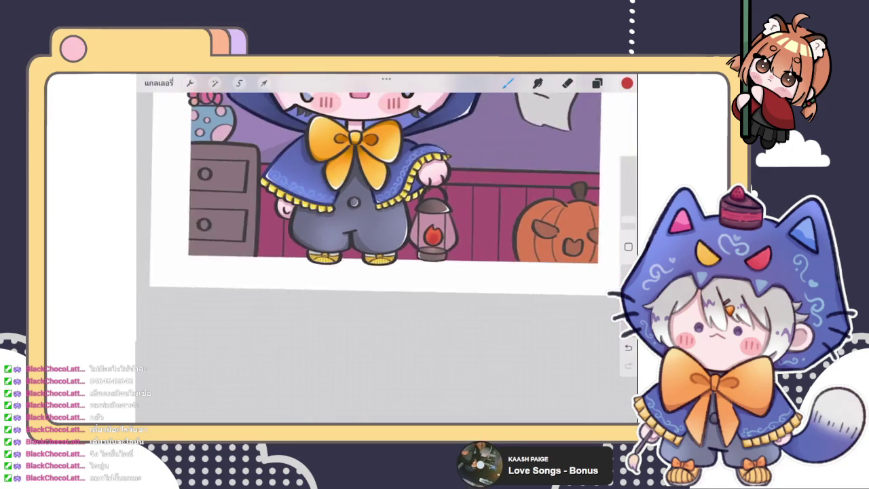
scroll(421, 238, "up", 3)
scroll(421, 238, "up", 3)
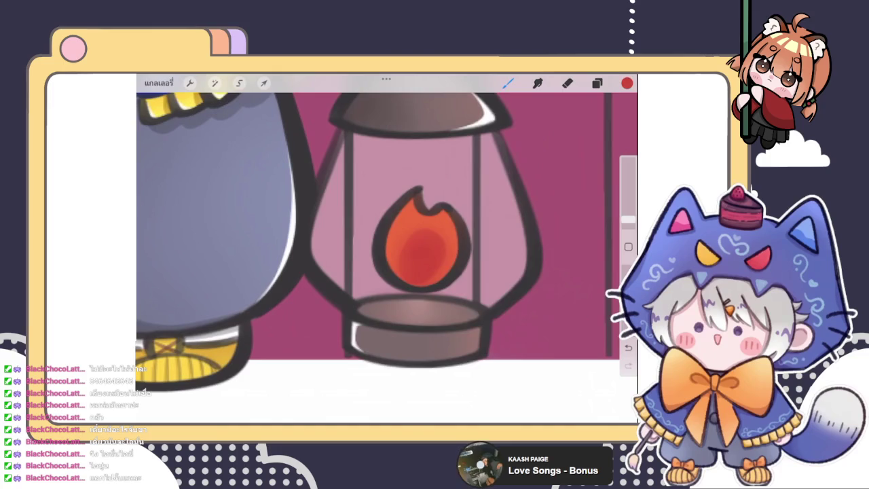
left_click(627, 83)
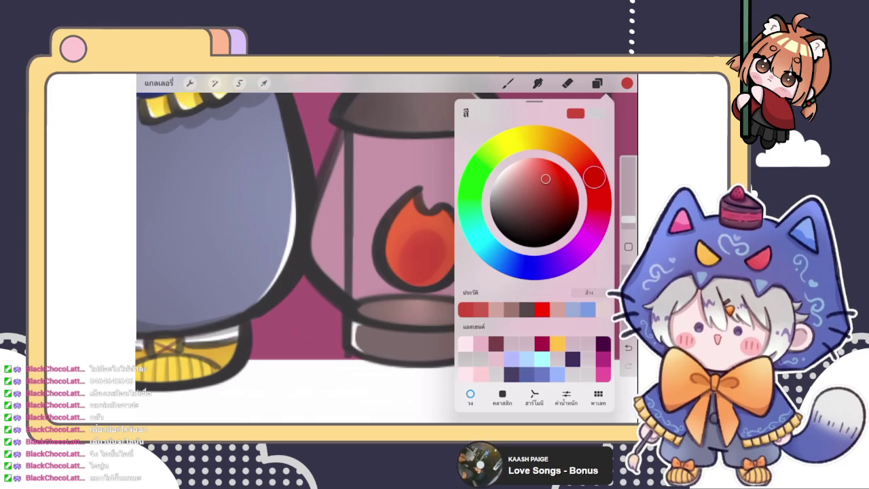
Paint yellow-orange on the flame's top, undo a stray light stroke, and erase at the tip.
left_click(554, 139)
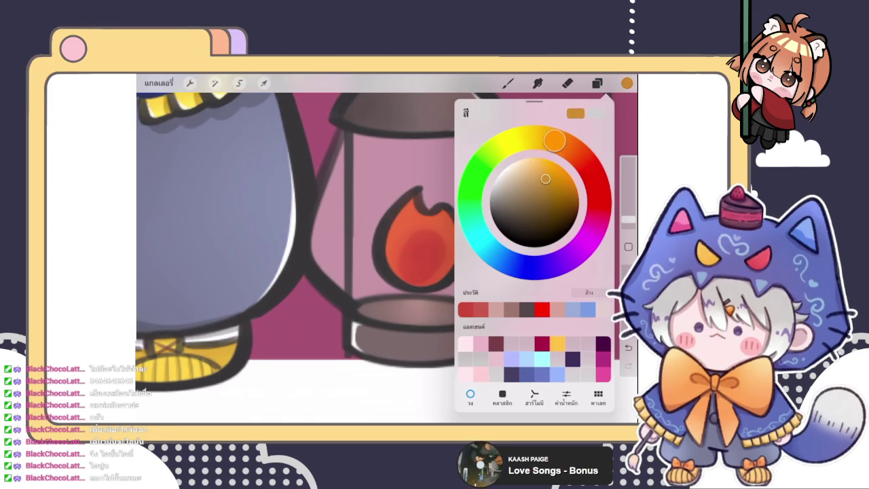
left_click_drag(416, 198, 442, 212)
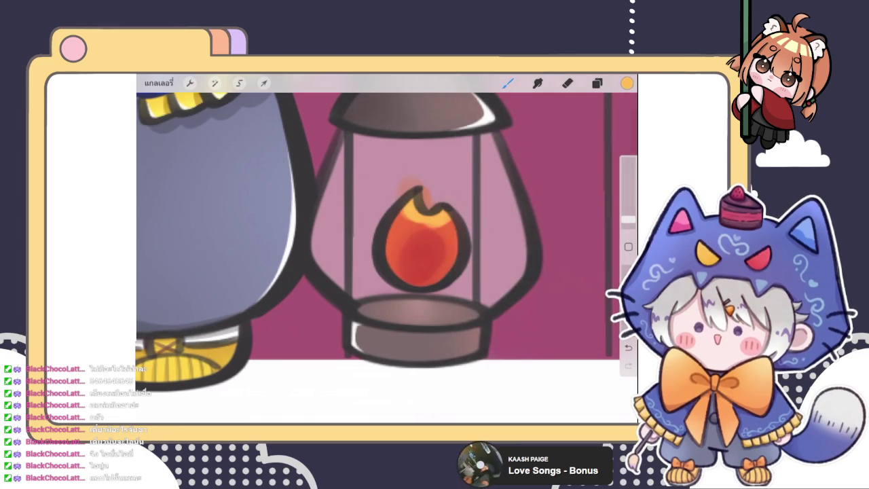
left_click_drag(421, 246, 422, 280)
key("ctrl+z")
key("e")
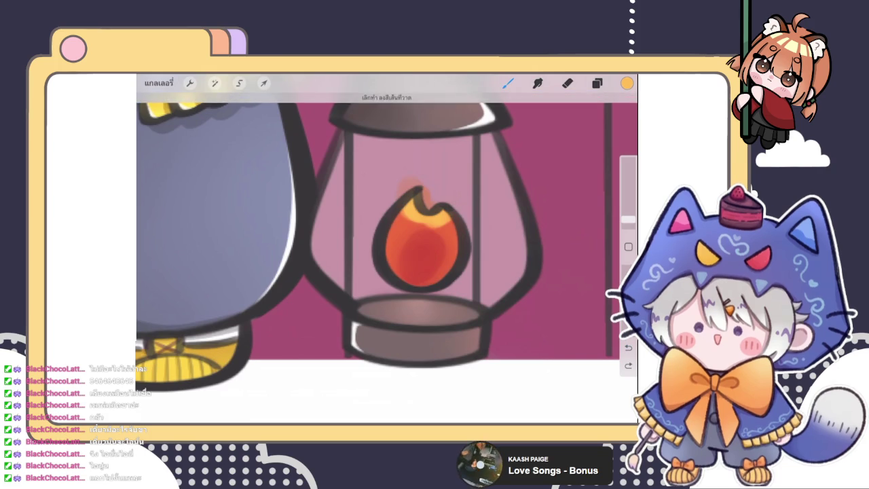
left_click(432, 204)
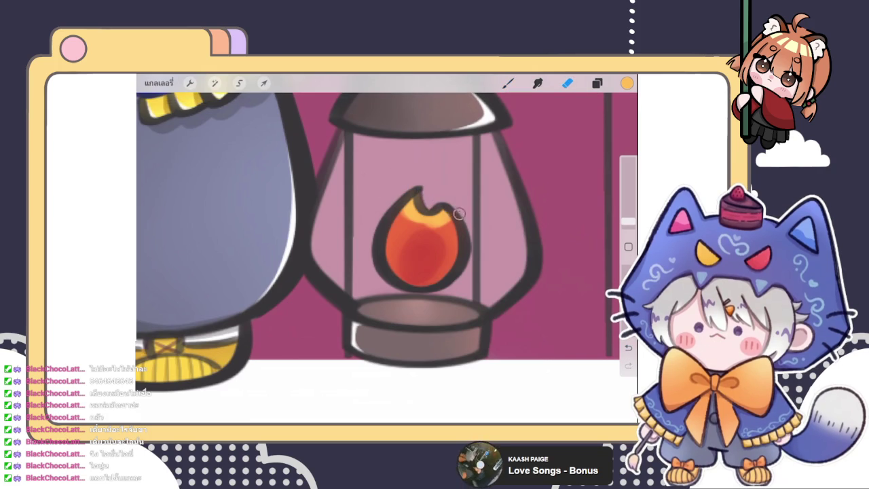
Smudge the flame's red core and orange together into a smooth blend.
key("s")
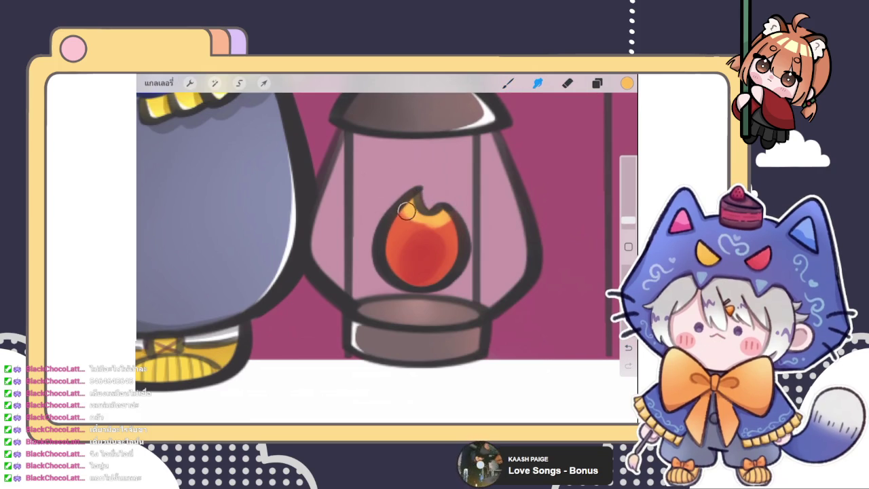
mouse_move(414, 229)
left_mouse_down()
mouse_move(447, 222)
mouse_move(416, 228)
mouse_move(416, 211)
mouse_move(448, 217)
mouse_move(434, 224)
left_mouse_up()
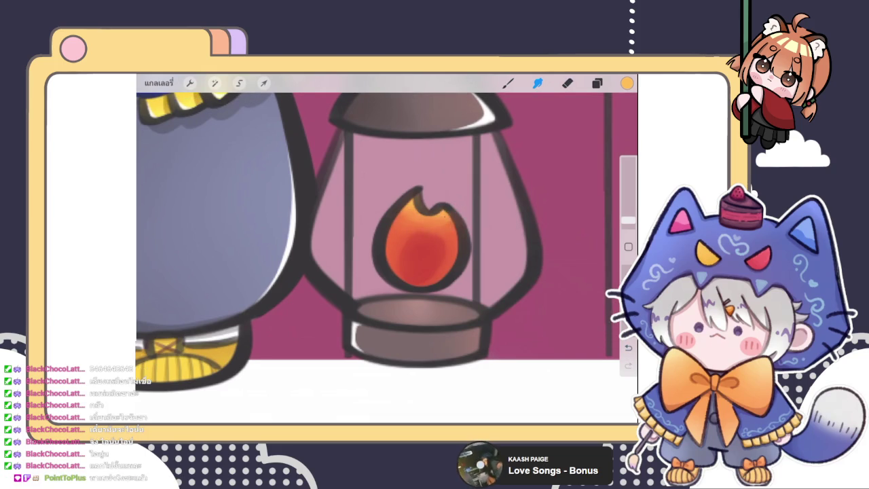
left_click_drag(400, 265, 410, 282)
left_click_drag(447, 252, 420, 261)
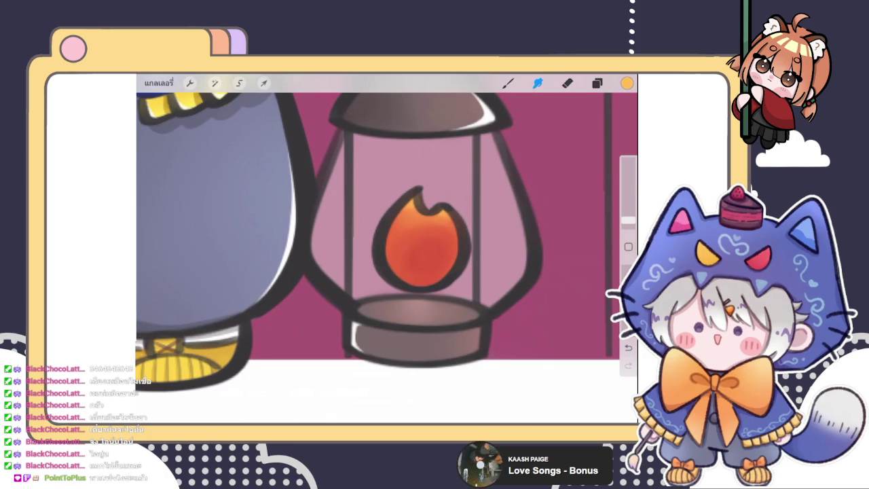
mouse_move(414, 218)
left_mouse_down()
mouse_move(443, 216)
mouse_move(409, 249)
left_mouse_up()
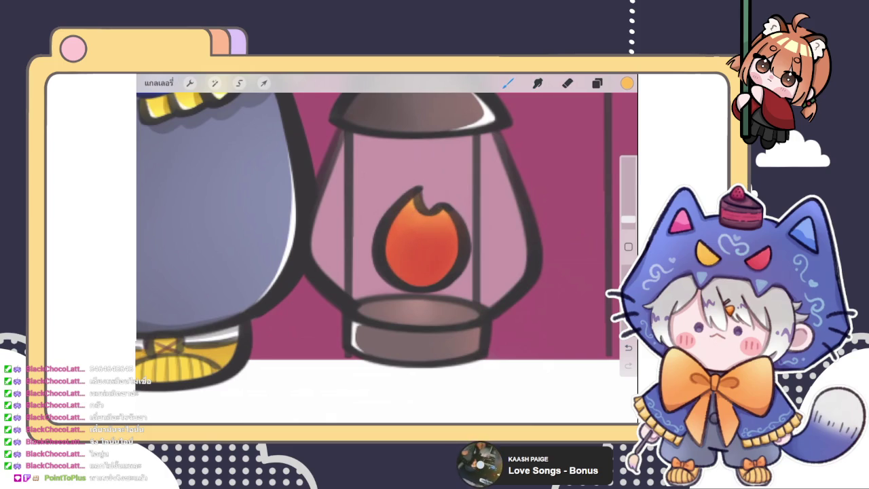
left_click(508, 83)
left_click(543, 217)
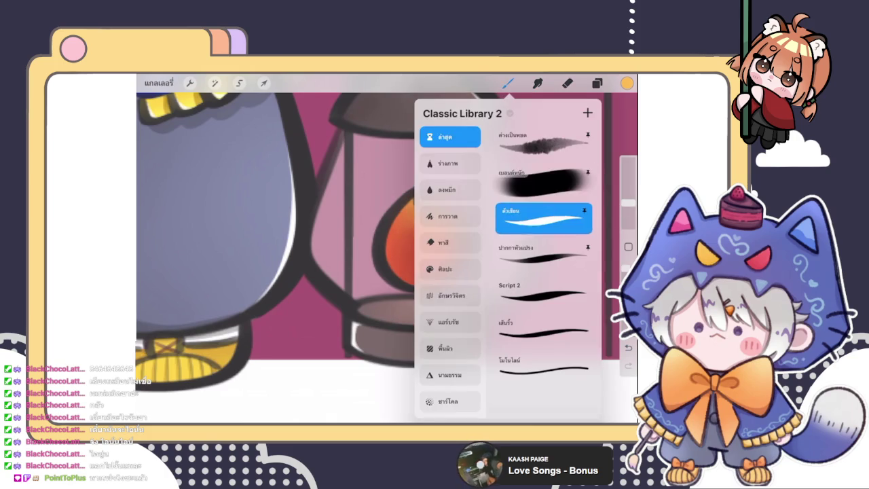
With the new brush, paint a bright yellow highlight along the flame's upper-left edge.
left_click(508, 83)
left_click_drag(413, 204, 441, 221)
scroll(387, 248, "up", 5)
scroll(388, 248, "up", 1)
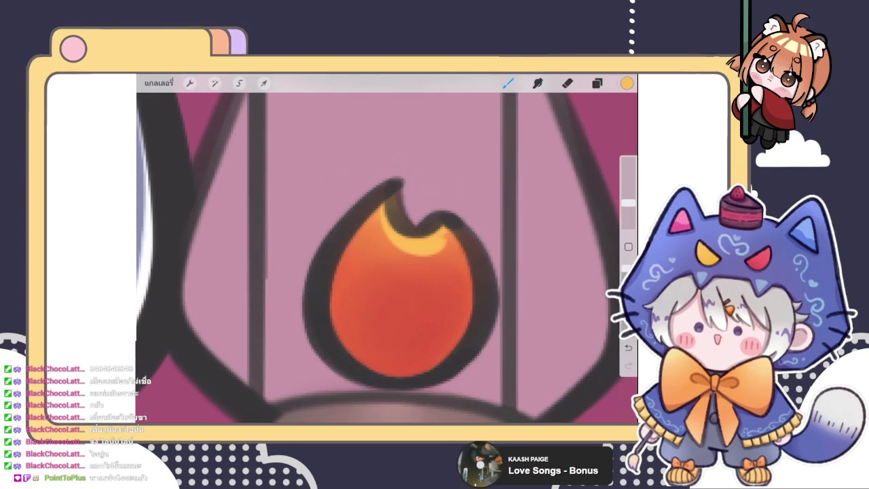
left_click_drag(380, 208, 339, 262)
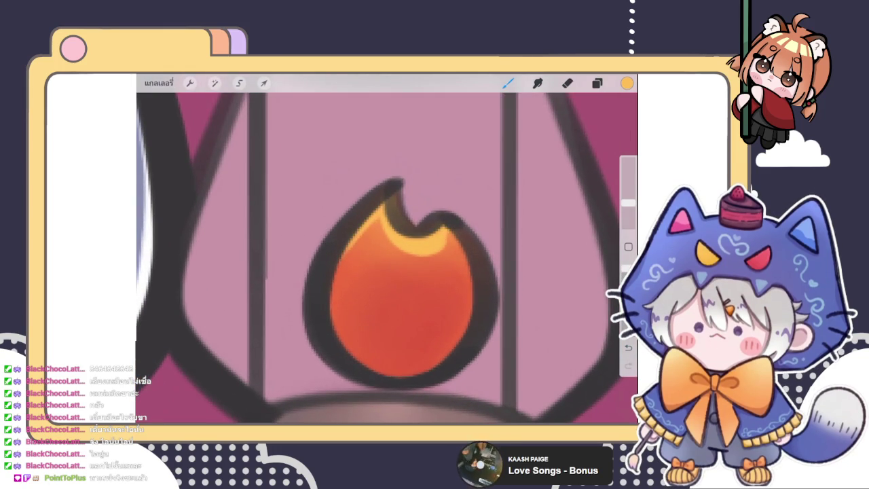
scroll(388, 249, "down", 2)
scroll(387, 249, "down", 2)
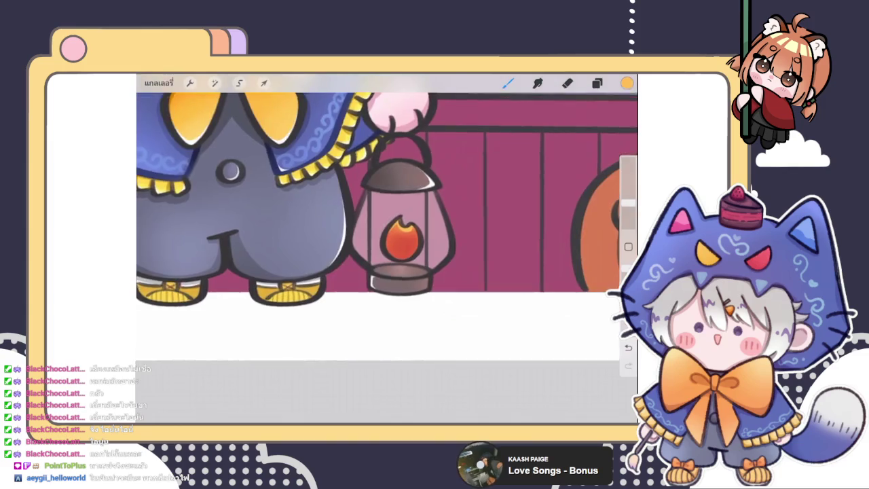
scroll(387, 249, "down", 1)
scroll(411, 224, "up", 2)
scroll(411, 224, "up", 2)
Smudge the yellow highlight softly into the flame outline.
left_click(537, 82)
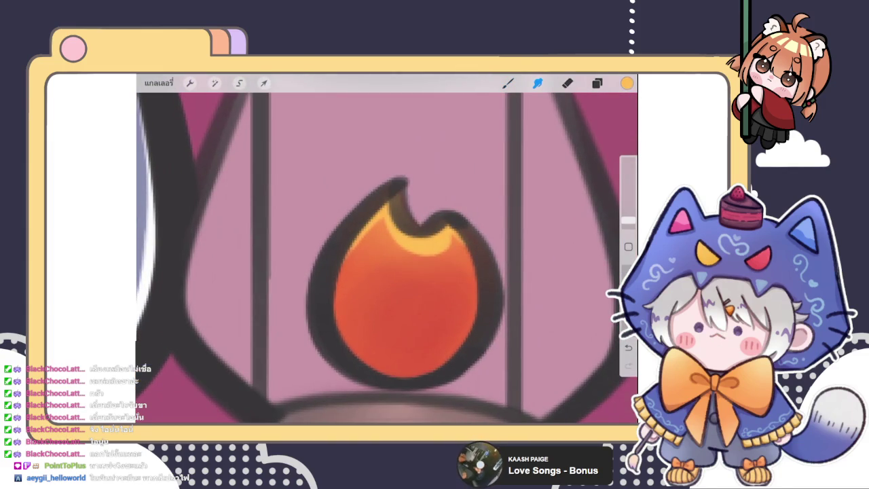
mouse_move(373, 226)
left_mouse_down()
mouse_move(364, 227)
mouse_move(380, 193)
left_mouse_up()
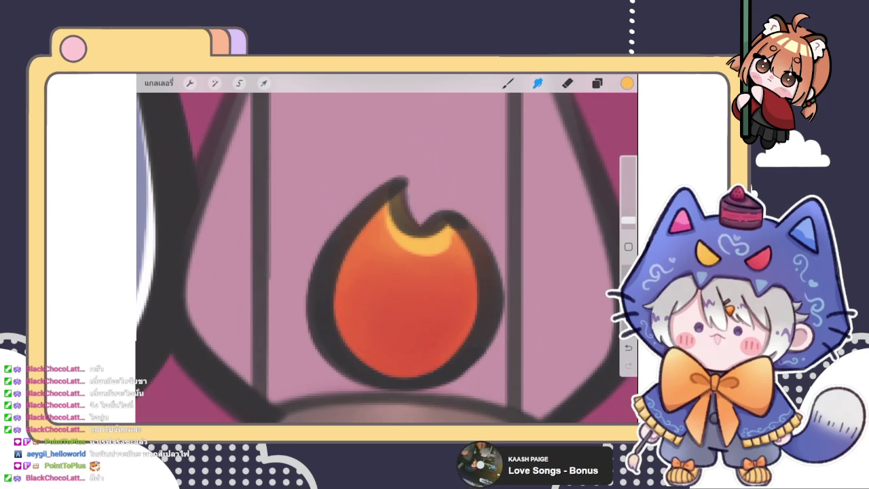
scroll(387, 248, "down", 3)
scroll(387, 248, "down", 3)
scroll(387, 249, "down", 3)
scroll(387, 248, "down", 3)
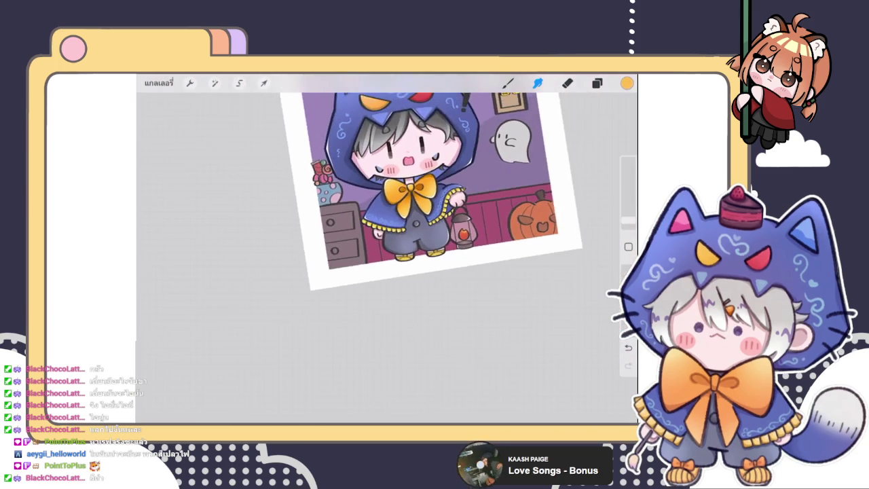
scroll(463, 235, "up", 3)
scroll(463, 234, "up", 3)
scroll(463, 234, "up", 3)
scroll(463, 235, "up", 2)
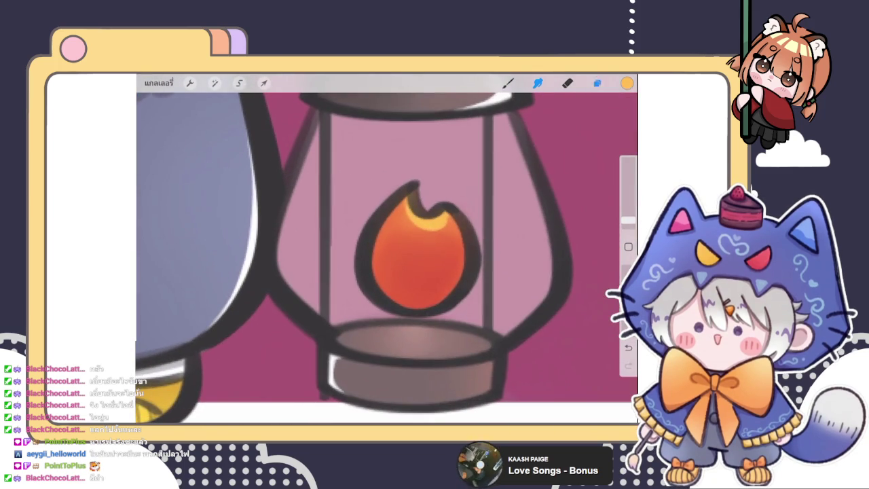
Hide layer 172 and add a new clipping-mask layer above the flame.
left_click(597, 83)
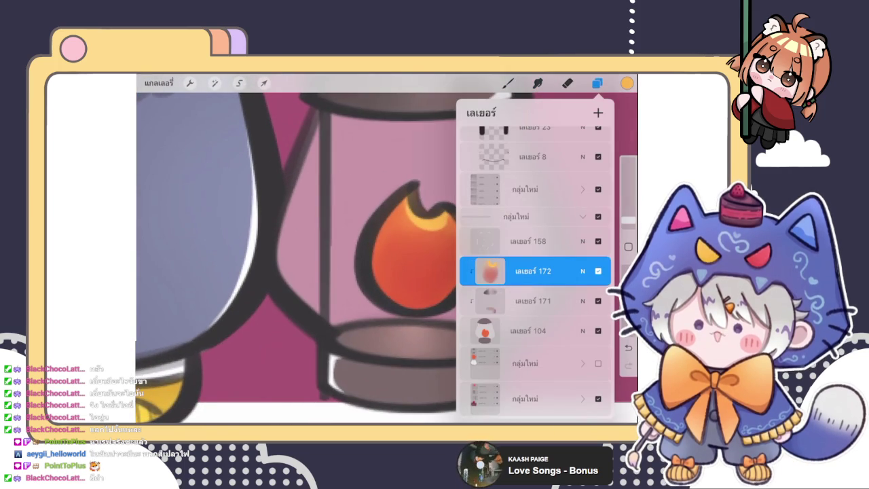
left_click(598, 271)
left_click(598, 113)
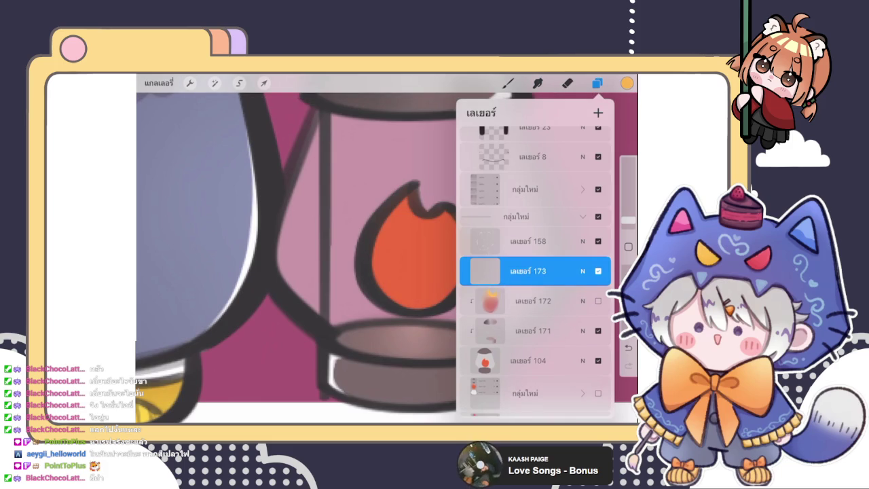
left_click(528, 271)
left_click(429, 295)
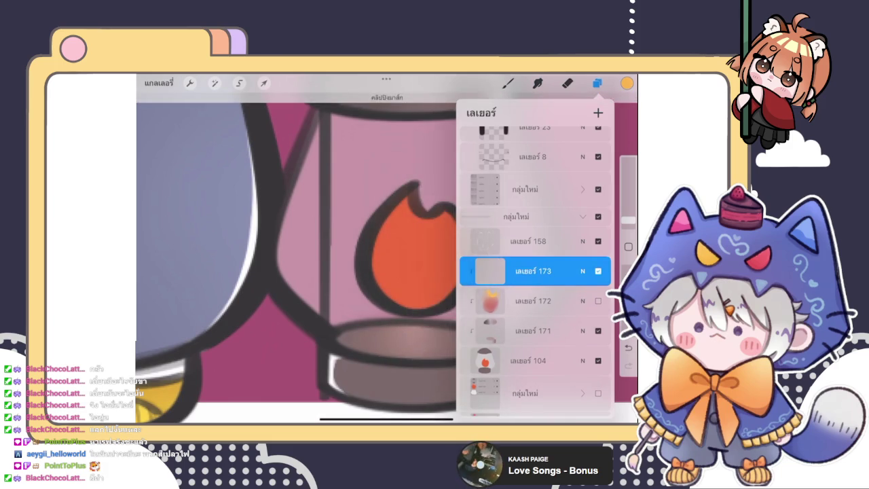
Fill most of the flame interior with yellow, leaving an orange outer rim.
left_click(538, 83)
left_click(508, 83)
left_click(340, 272)
mouse_move(380, 294)
left_mouse_down()
mouse_move(389, 244)
mouse_move(402, 235)
mouse_move(445, 231)
mouse_move(460, 278)
left_mouse_up()
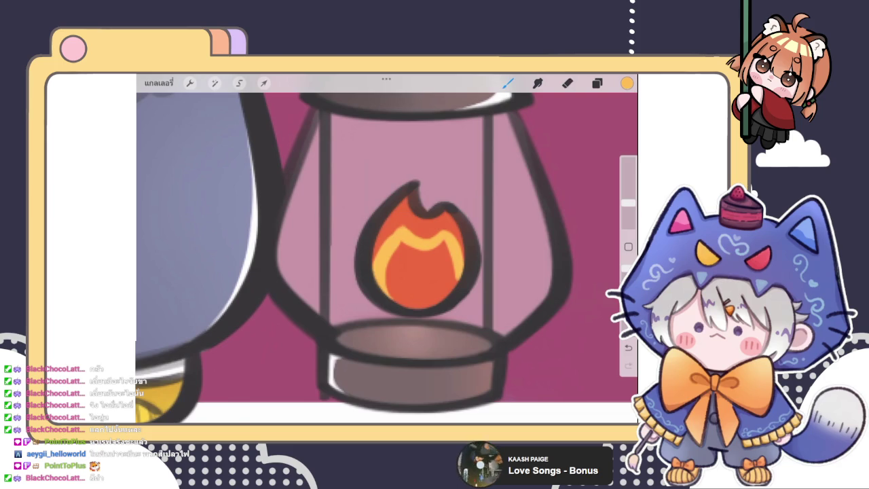
left_click_drag(403, 223, 379, 254)
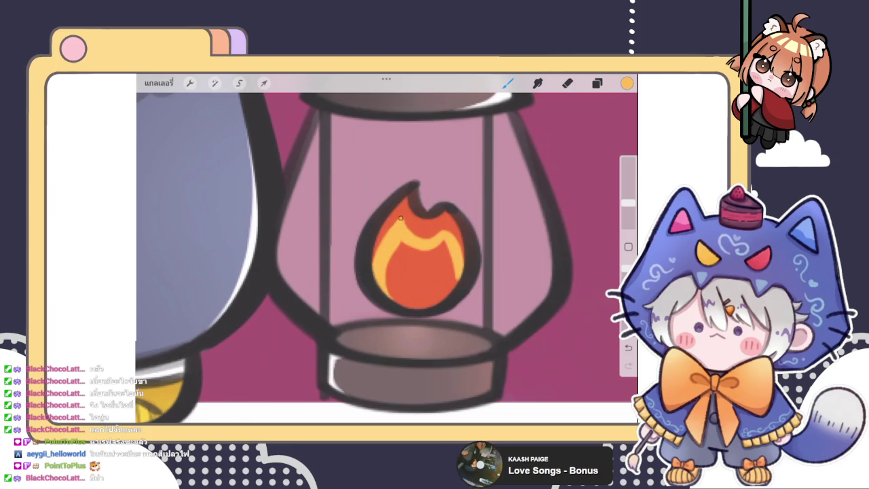
mouse_move(405, 235)
left_mouse_down()
mouse_move(392, 292)
mouse_move(435, 258)
mouse_move(395, 275)
mouse_move(429, 266)
left_mouse_up()
scroll(425, 302, "down", 5)
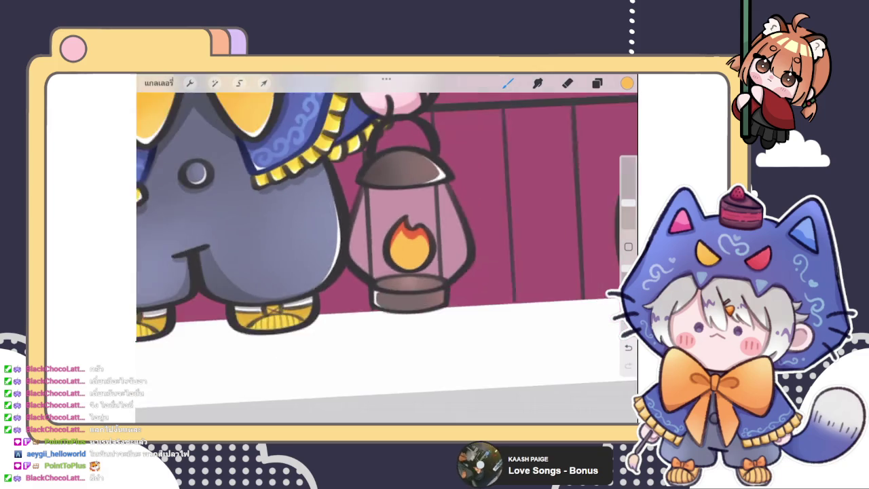
scroll(380, 204, "down", 3)
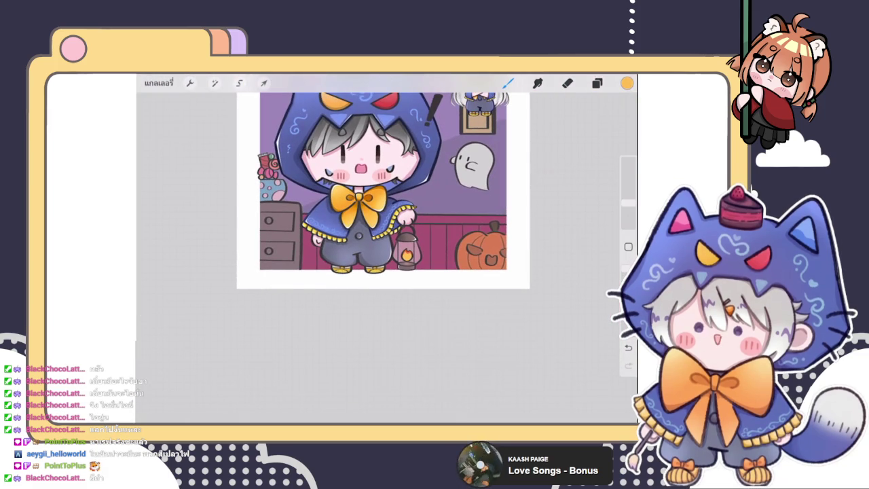
scroll(380, 224, "up", 3)
scroll(380, 224, "up", 2)
scroll(380, 224, "up", 2)
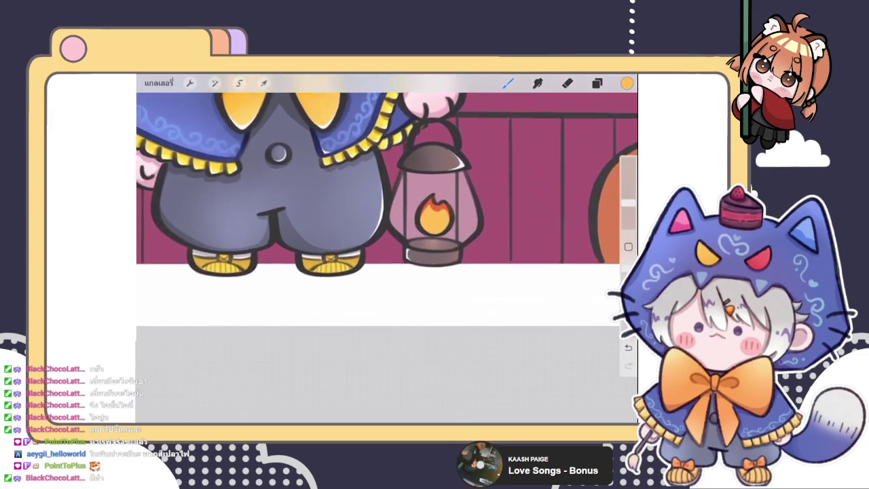
scroll(433, 214, "up", 2)
scroll(433, 214, "up", 2)
scroll(433, 214, "up", 2)
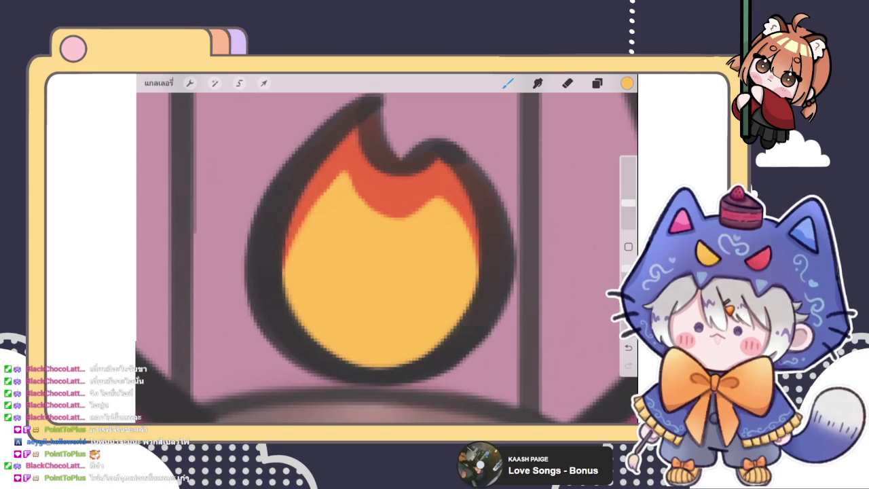
left_click(627, 83)
Choose a paler yellow and try dabs inside the flame, undoing each attempt.
left_click_drag(540, 160, 524, 161)
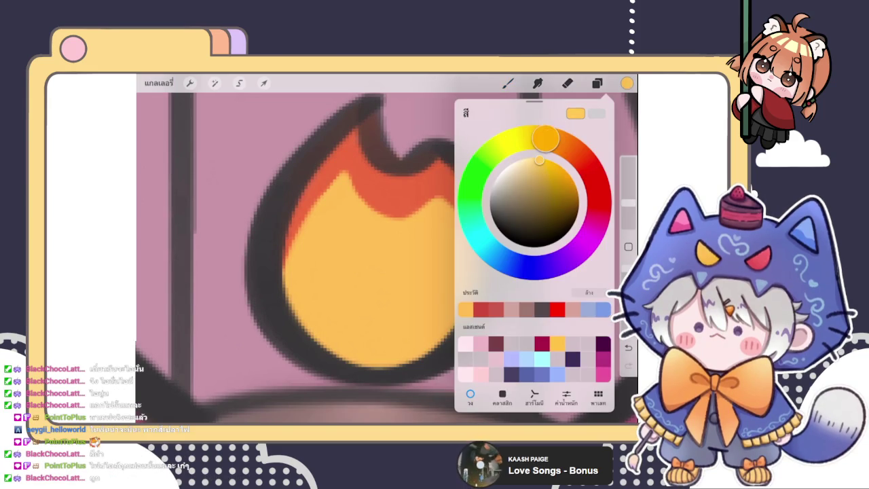
left_click(394, 331)
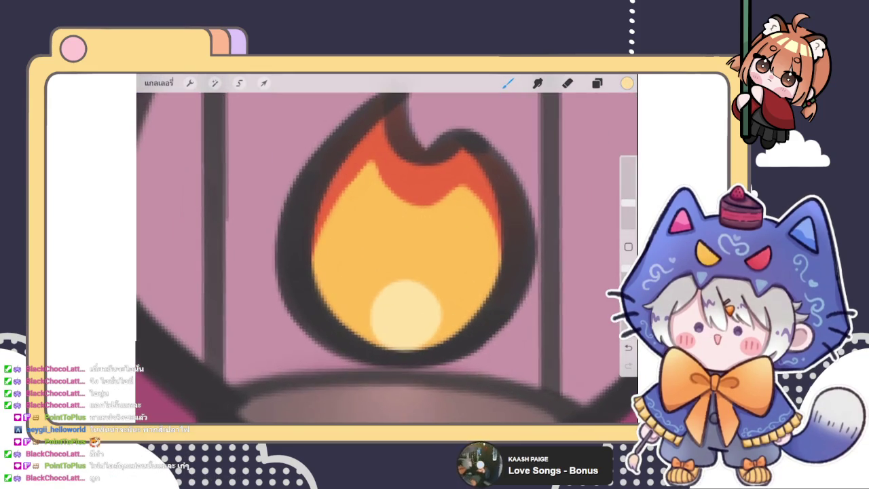
key("ctrl+z")
mouse_move(413, 266)
left_mouse_down()
mouse_move(426, 308)
mouse_move(407, 285)
mouse_move(408, 270)
left_mouse_up()
key("ctrl+z")
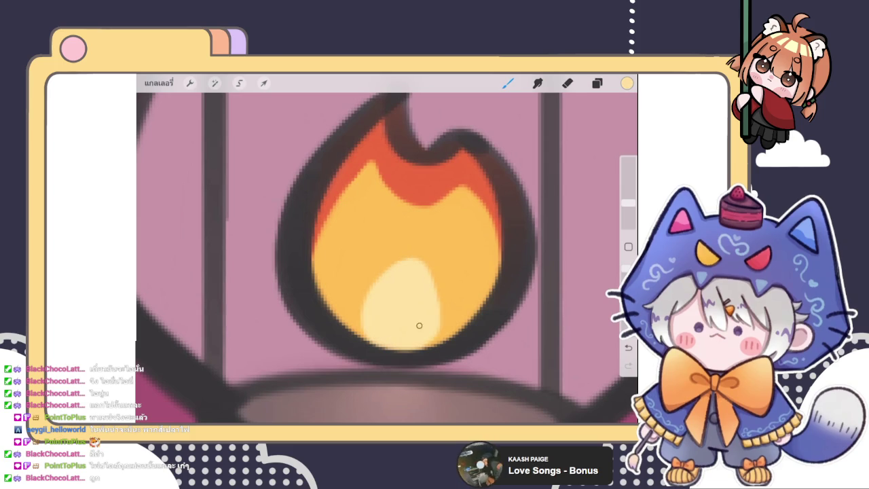
scroll(404, 265, "down", 3)
scroll(404, 265, "down", 3)
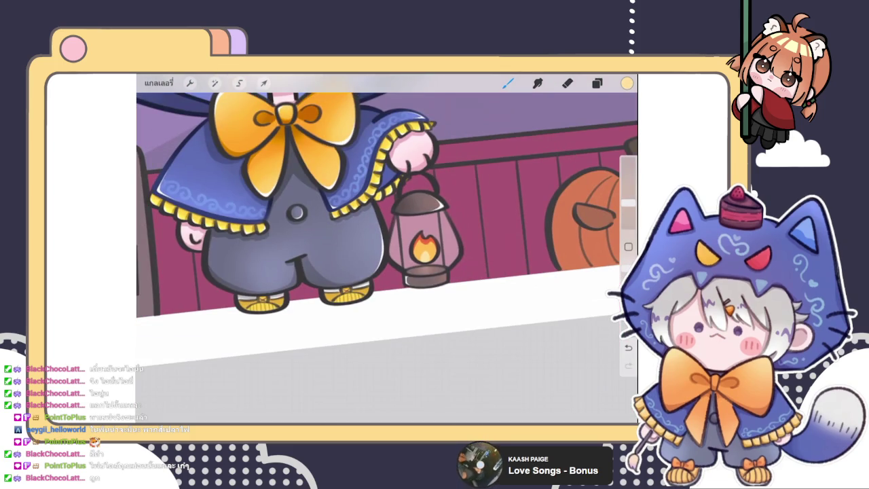
key("ctrl+z")
Paint a soft pale-yellow glowing blob at the bottom centre of the flame.
scroll(425, 248, "up", 3)
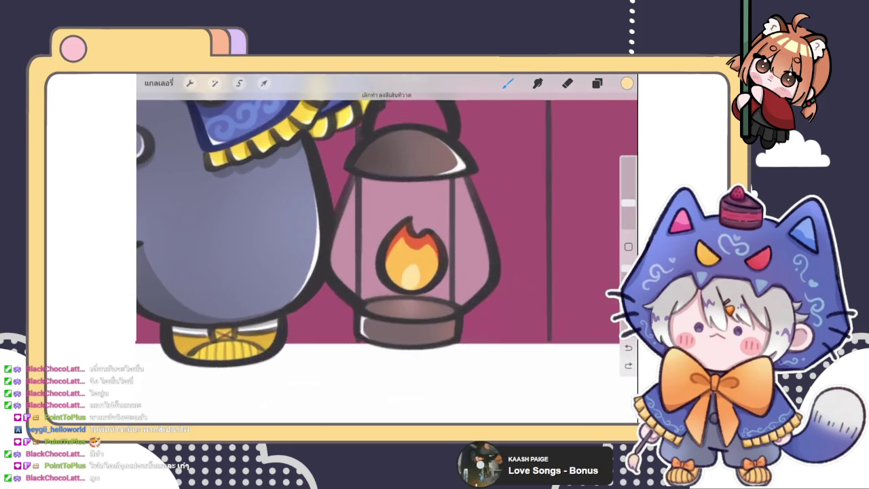
scroll(425, 247, "up", 3)
mouse_move(406, 279)
left_mouse_down()
mouse_move(409, 310)
mouse_move(424, 305)
mouse_move(398, 299)
left_mouse_up()
scroll(387, 248, "down", 2)
scroll(387, 248, "down", 2)
scroll(387, 248, "down", 2)
scroll(387, 248, "down", 1)
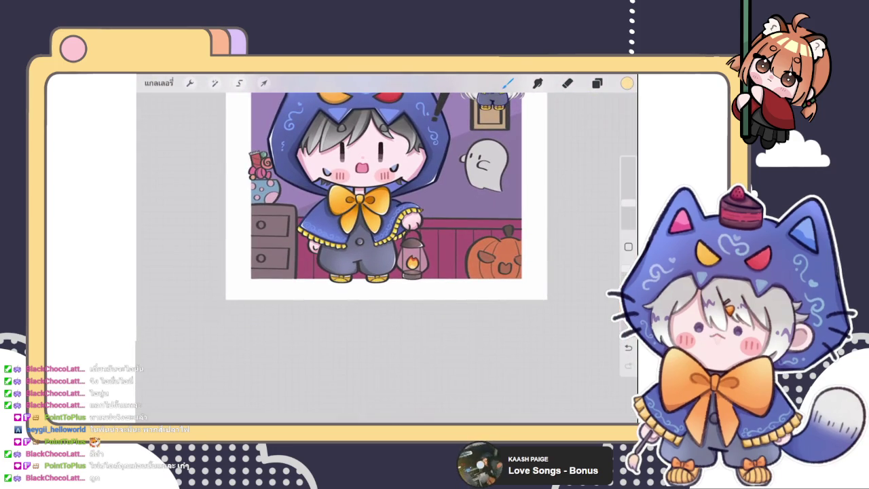
left_click(597, 83)
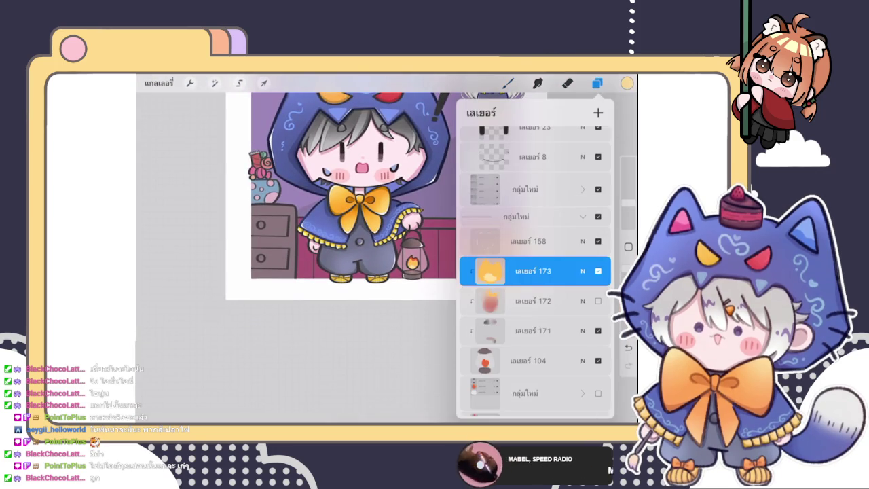
Delete the hidden old flame layer 172, make layer 158 active, and choose white.
left_click_drag(557, 301, 489, 301)
left_click(591, 301)
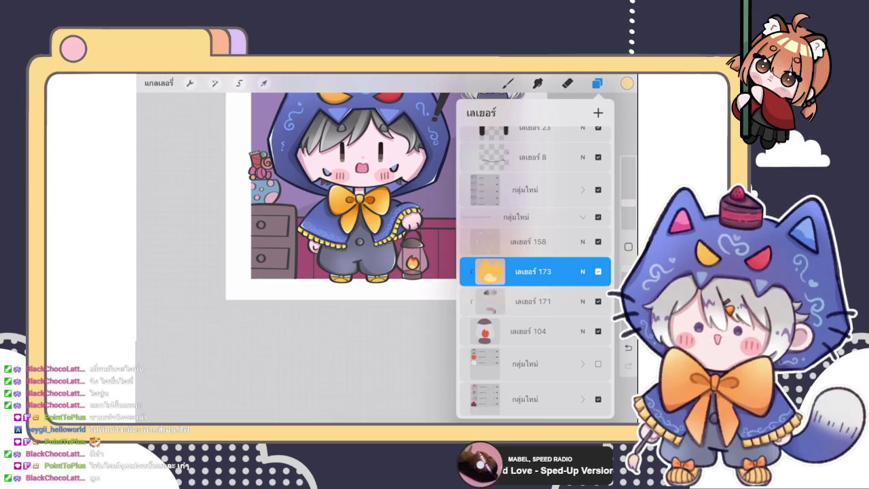
left_click(528, 241)
left_click(598, 83)
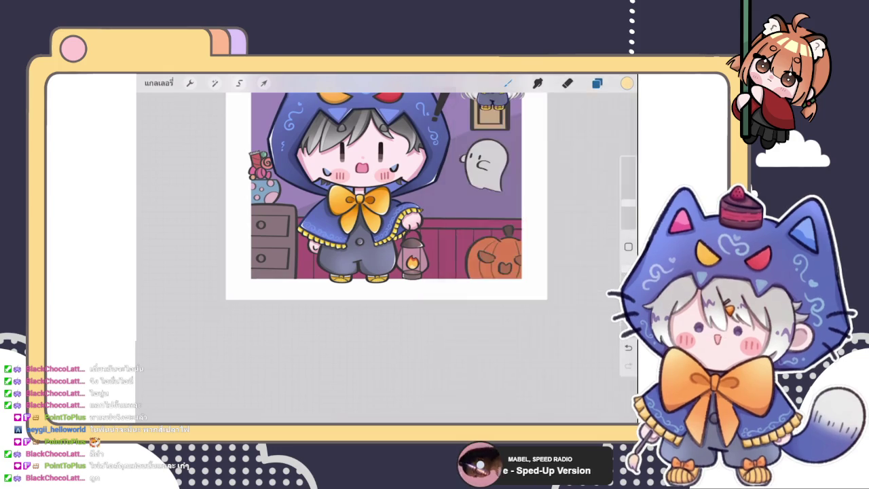
left_click(627, 83)
left_click(510, 170)
left_click(508, 82)
Zoom around the canvas, briefly switching to the eraser and back to the brush.
scroll(412, 254, "up", 2)
scroll(412, 255, "up", 5)
scroll(413, 254, "up", 2)
scroll(412, 254, "up", 2)
scroll(387, 225, "up", 3)
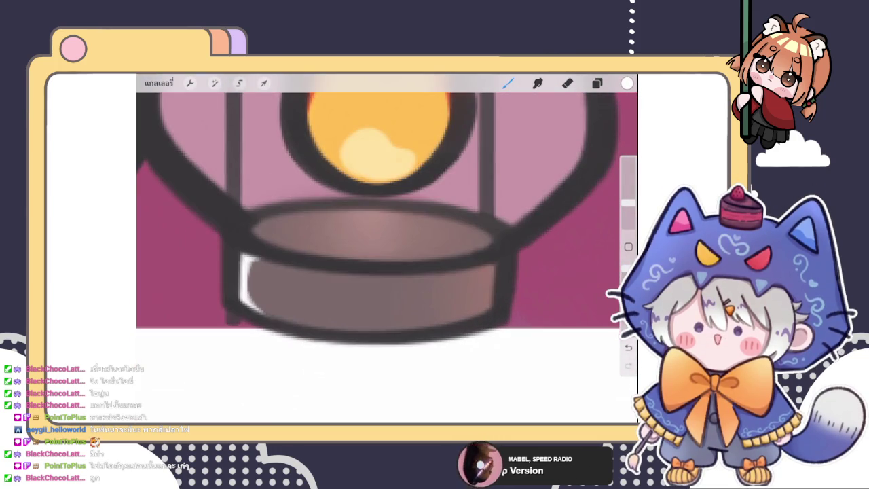
scroll(381, 224, "down", 2)
scroll(381, 225, "down", 5)
left_click(567, 83)
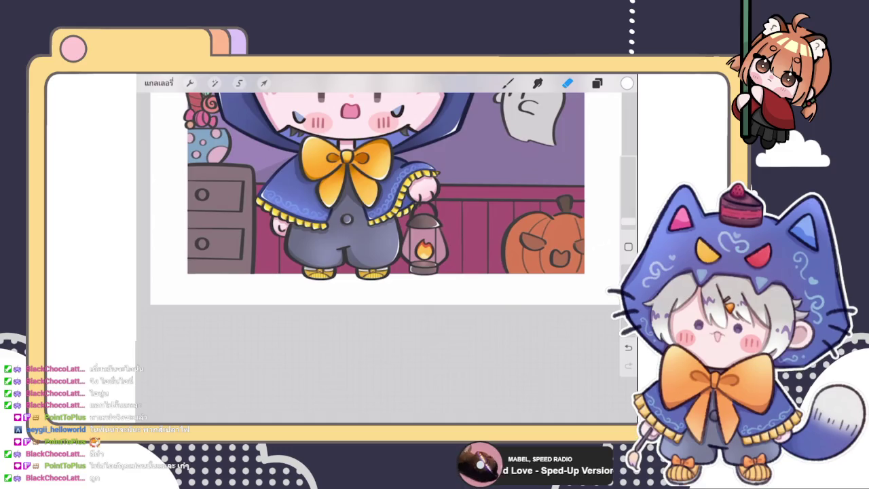
scroll(394, 193, "down", 1)
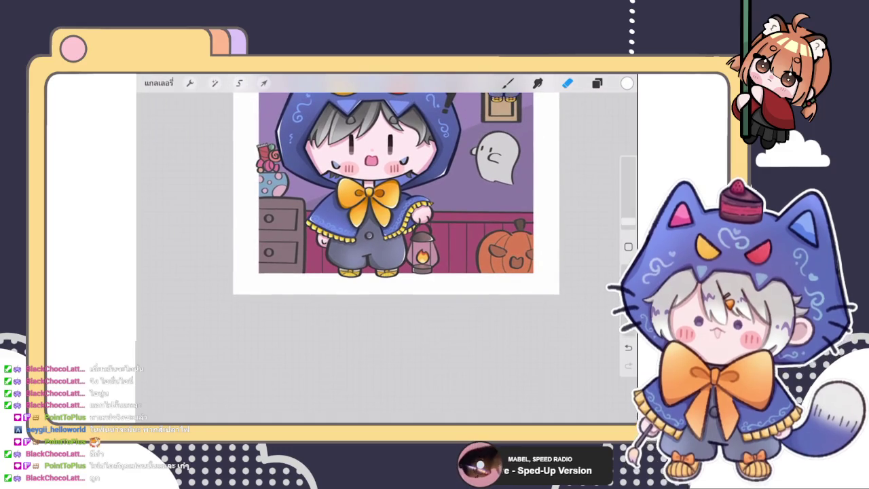
left_click(508, 83)
scroll(397, 193, "up", 1)
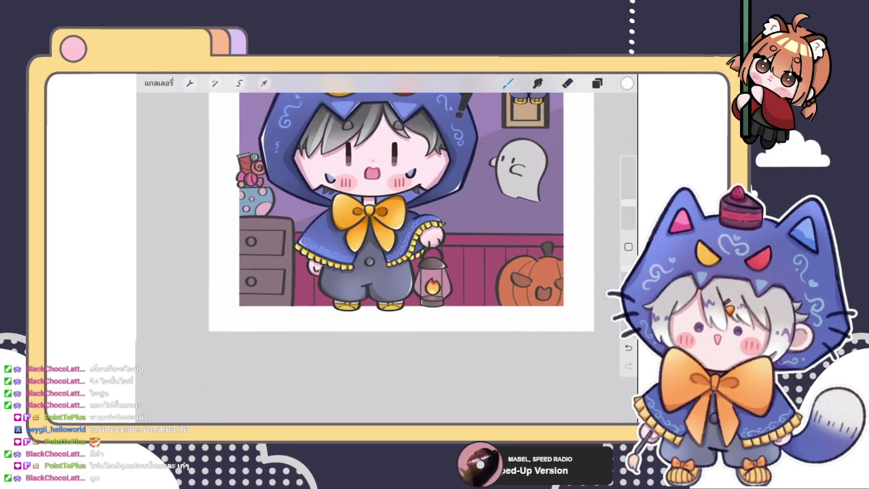
scroll(381, 271, "up", 5)
scroll(380, 258, "up", 3)
scroll(391, 251, "up", 1)
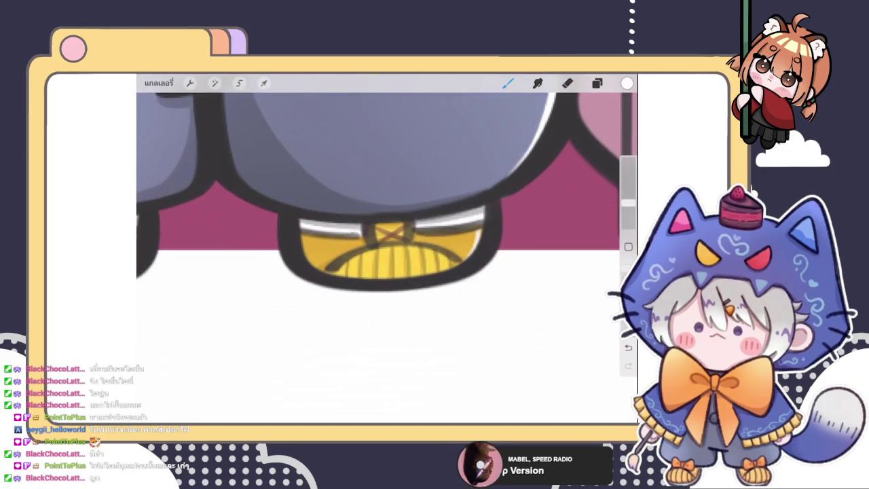
scroll(387, 190, "down", 2)
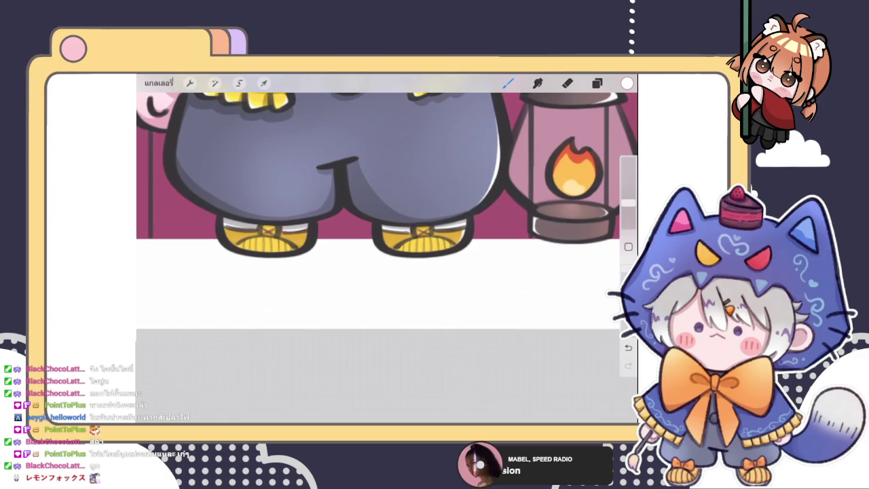
scroll(387, 169, "up", 2)
scroll(387, 170, "up", 2)
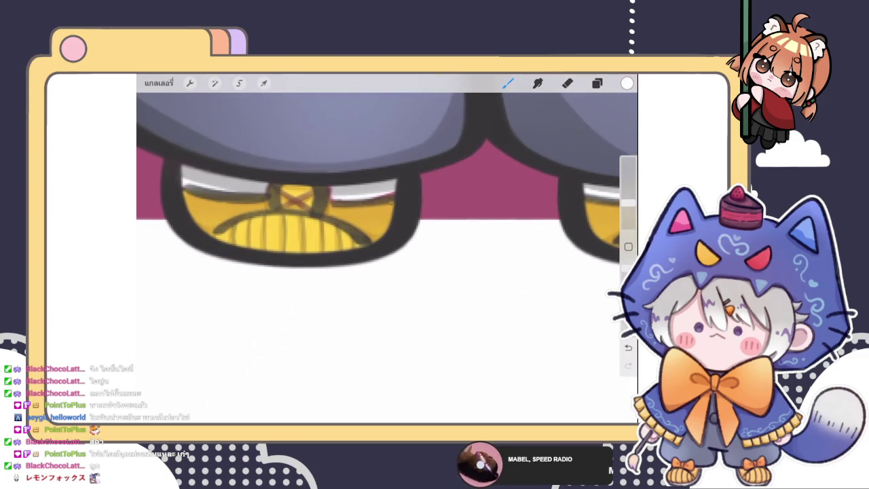
scroll(387, 203, "up", 1)
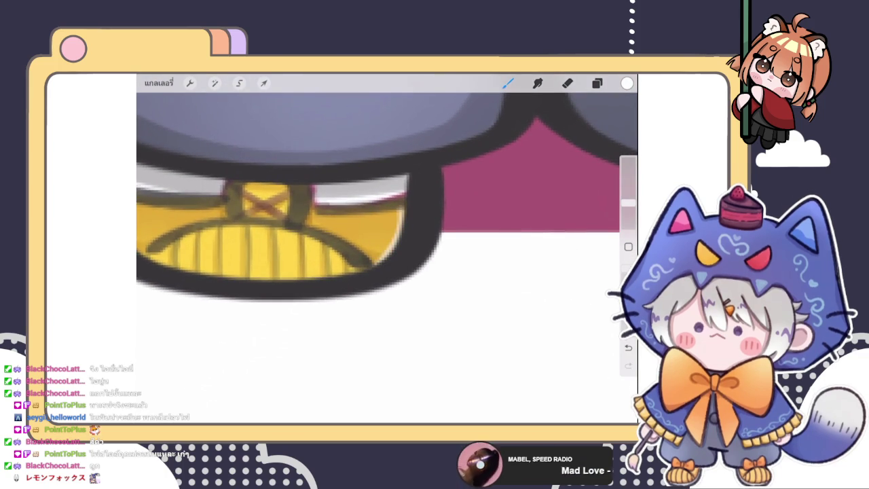
scroll(387, 204, "left", 1)
Collapse the expanded layer group and move it to a new place in the stack.
left_click(597, 83)
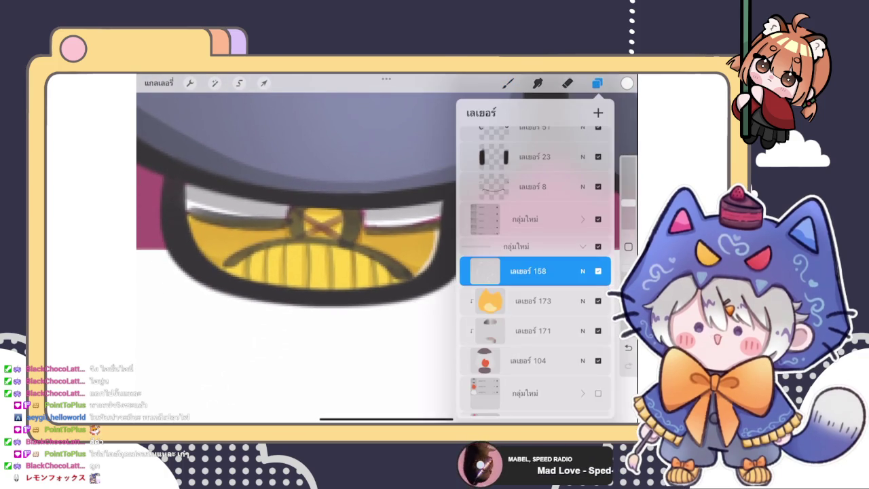
scroll(536, 272, "down", 2)
scroll(535, 272, "down", 2)
scroll(535, 272, "down", 2)
scroll(535, 271, "down", 2)
scroll(535, 272, "down", 3)
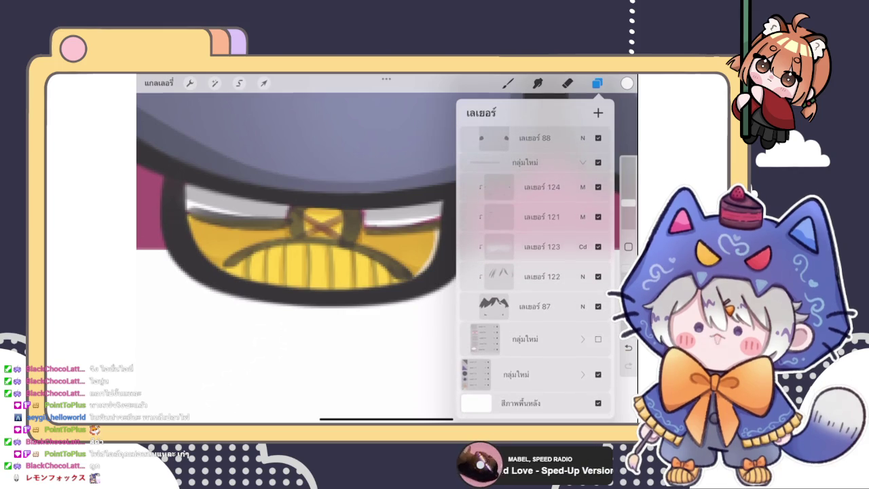
left_click(583, 164)
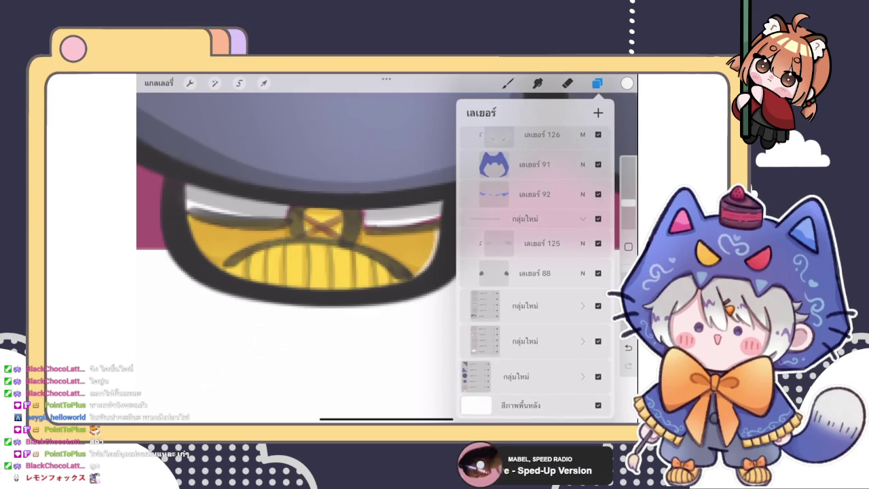
mouse_move(525, 219)
left_mouse_down()
mouse_move(525, 372)
mouse_move(525, 237)
left_mouse_up()
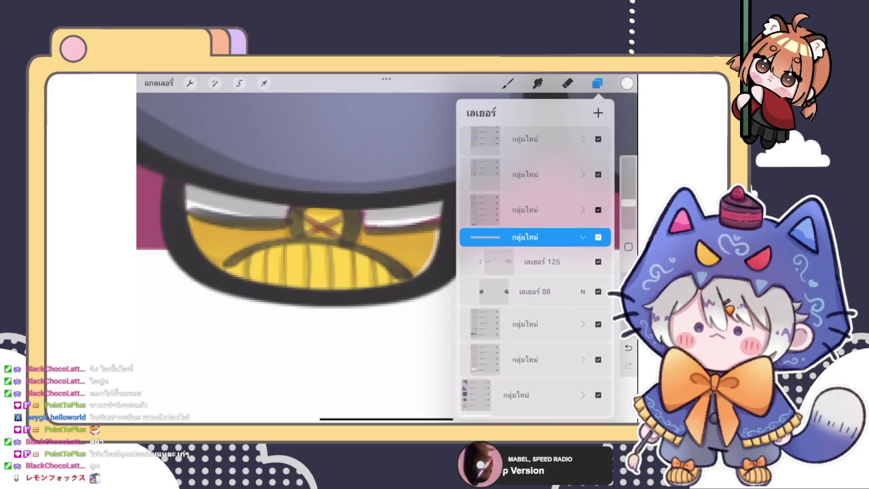
Expand the layer group and make the shoe layer inside it active.
scroll(536, 272, "up", 3)
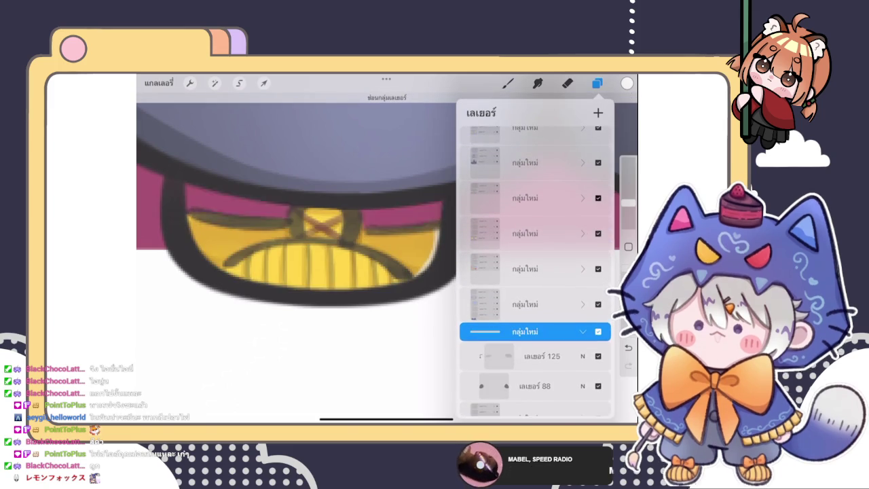
left_click(525, 198)
left_click(582, 198)
left_click(536, 243)
left_click(597, 83)
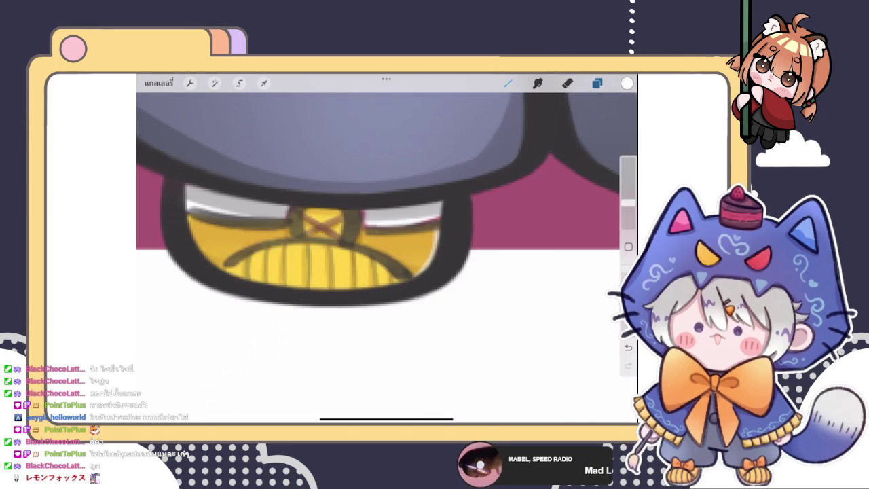
Paint a white shine strip across the top of the yellow shoe.
left_click_drag(364, 223, 443, 214)
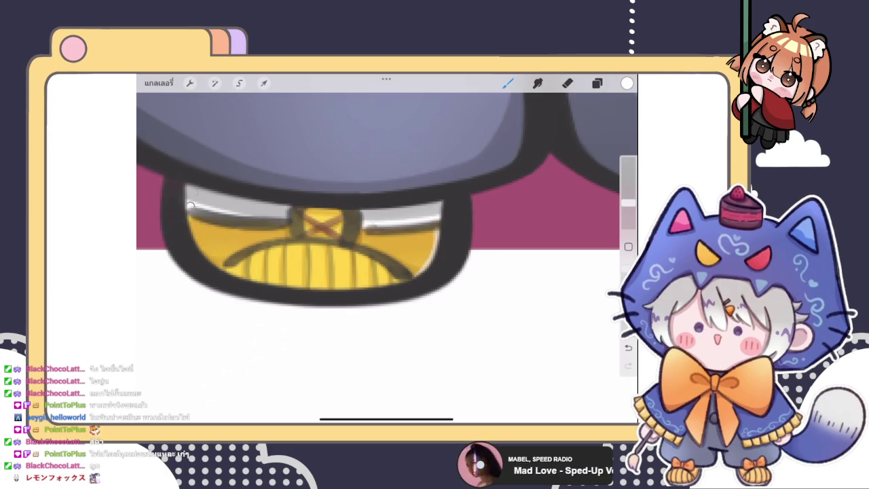
scroll(388, 214, "down", 3)
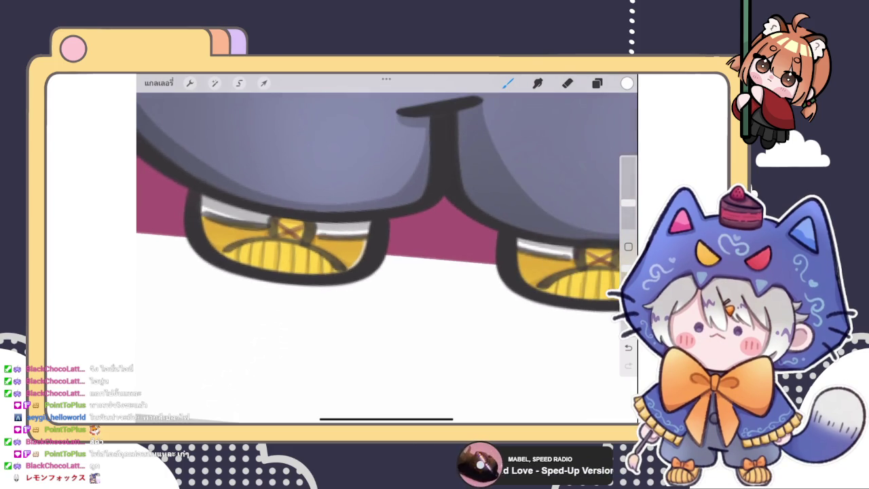
scroll(387, 251, "up", 3)
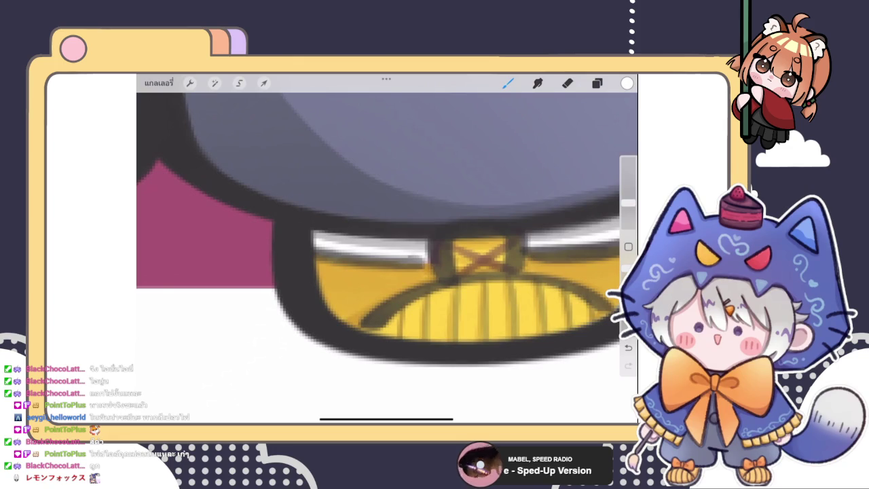
scroll(388, 224, "right", 5)
scroll(388, 225, "right", 3)
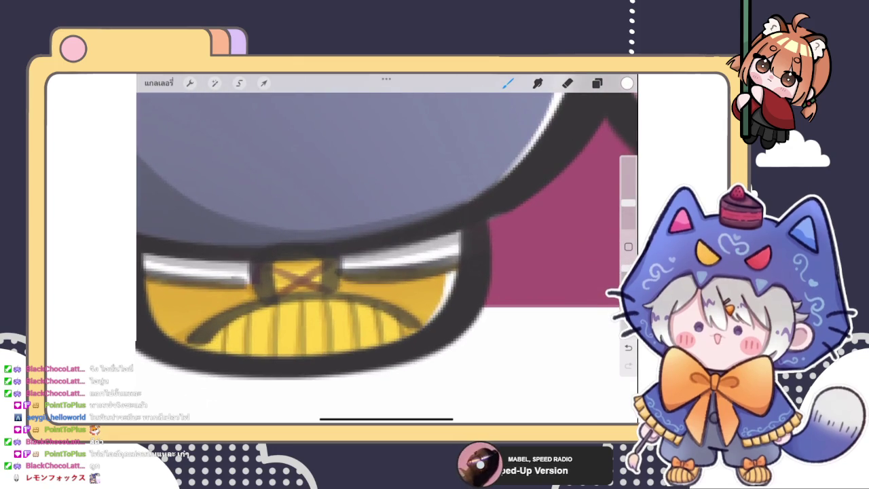
scroll(388, 224, "down", 3)
scroll(387, 225, "down", 3)
scroll(387, 204, "down", 3)
Select the group holding layer 158, make layer 158 active, and zoom around the boy.
left_click(597, 82)
left_click(597, 83)
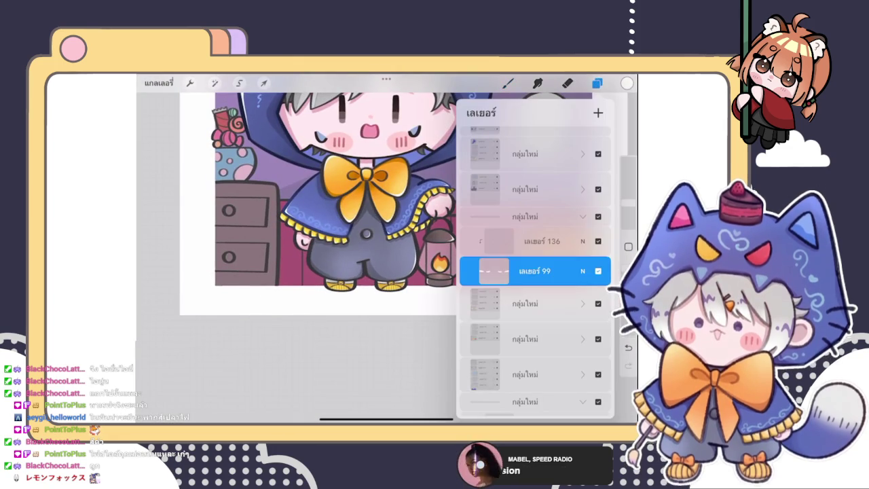
left_click(527, 220)
scroll(535, 272, "up", 3)
scroll(536, 272, "up", 3)
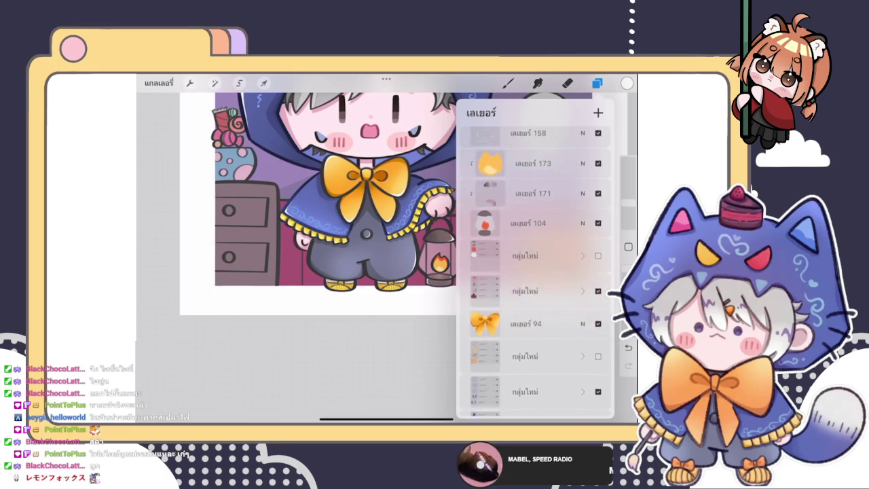
left_click(536, 278)
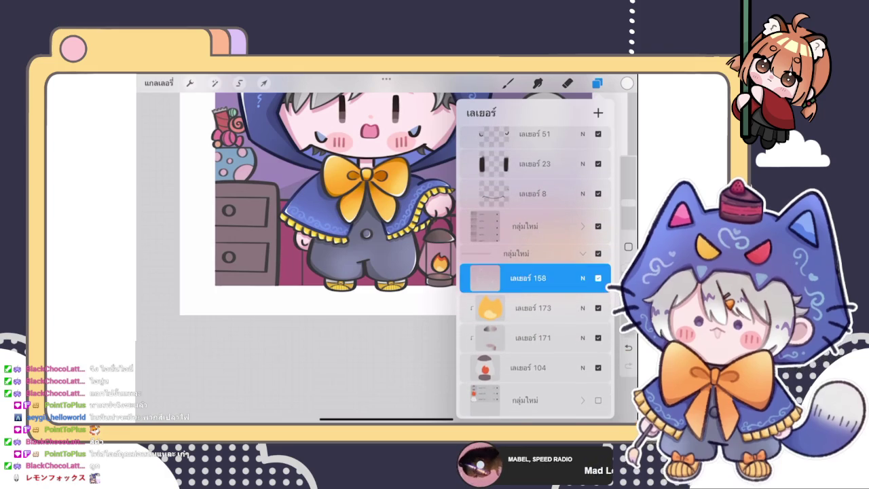
left_click(508, 83)
scroll(387, 204, "up", 3)
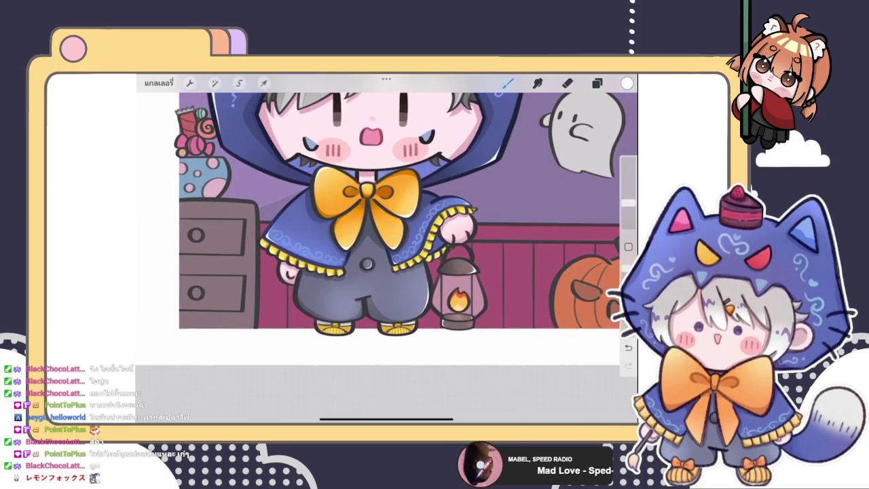
scroll(387, 238, "up", 2)
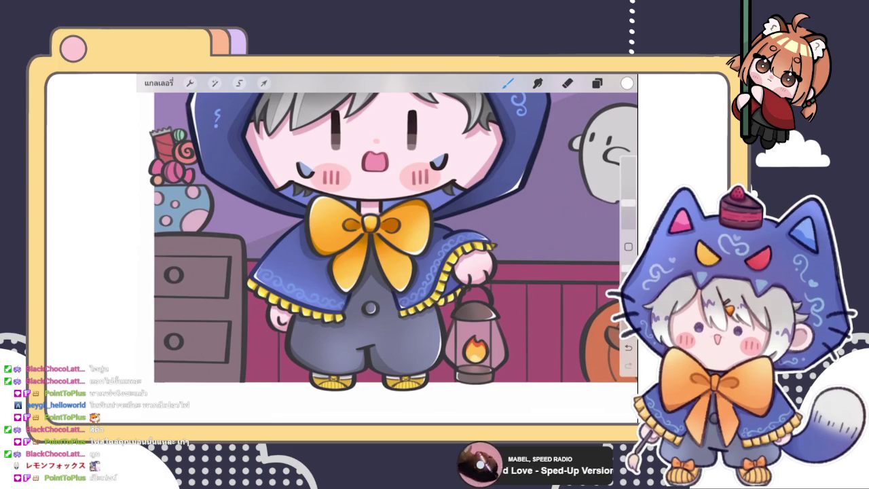
scroll(387, 237, "down", 3)
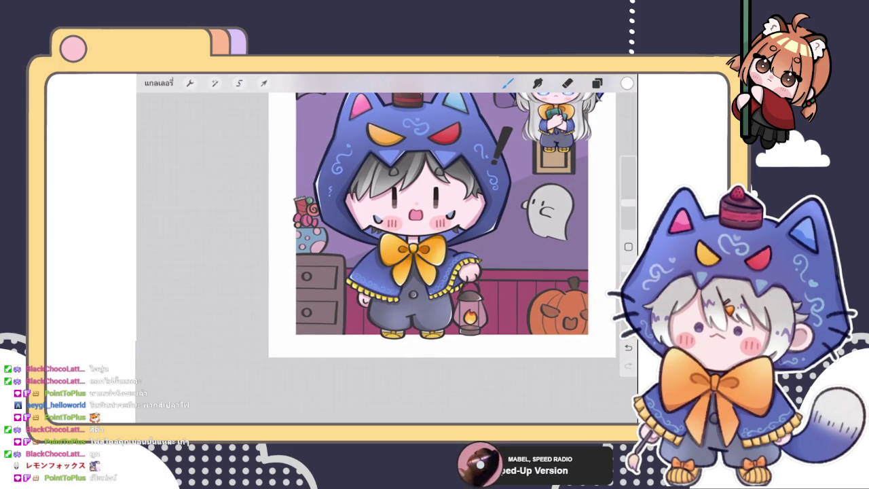
scroll(407, 237, "up", 3)
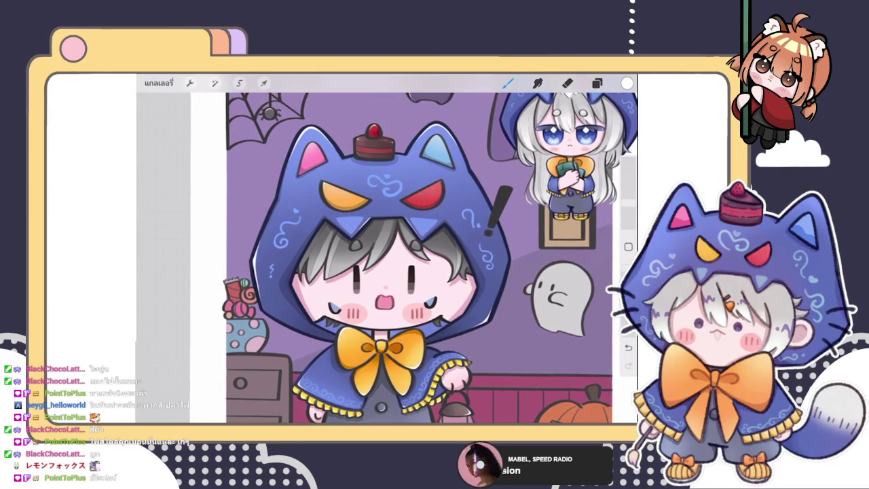
scroll(425, 156, "up", 5)
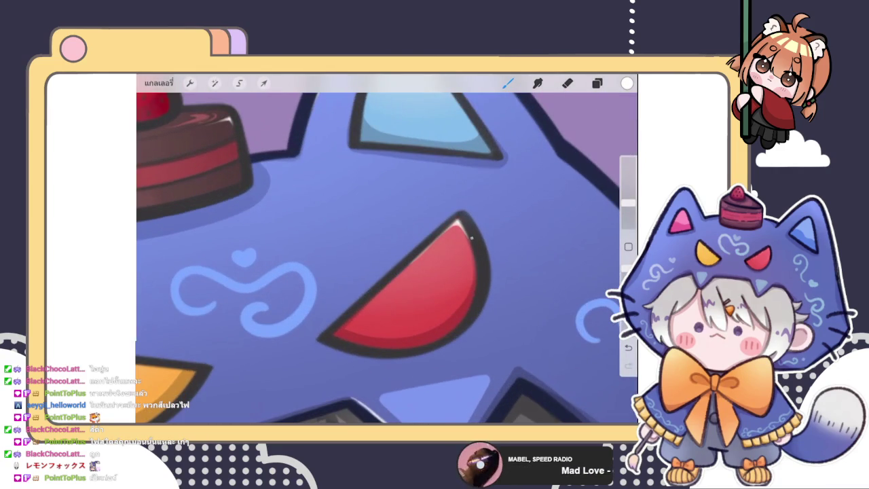
key("e")
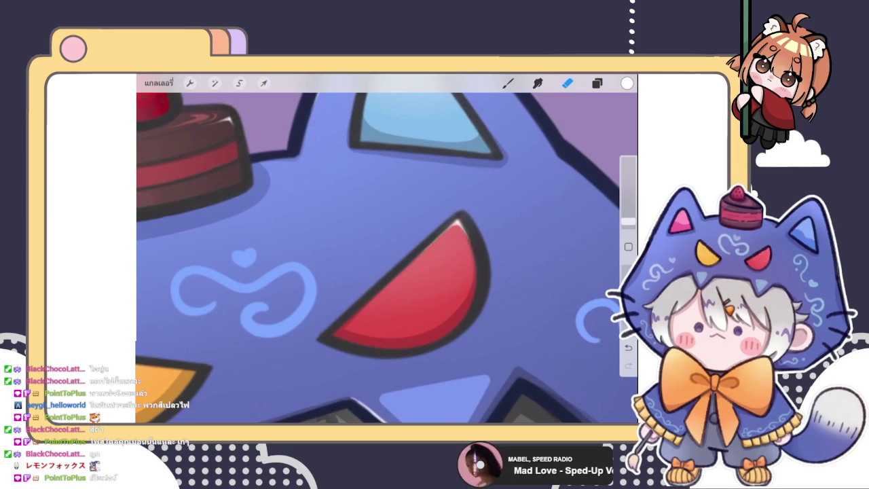
scroll(386, 248, "down", 5)
scroll(386, 248, "down", 1)
scroll(407, 265, "down", 5)
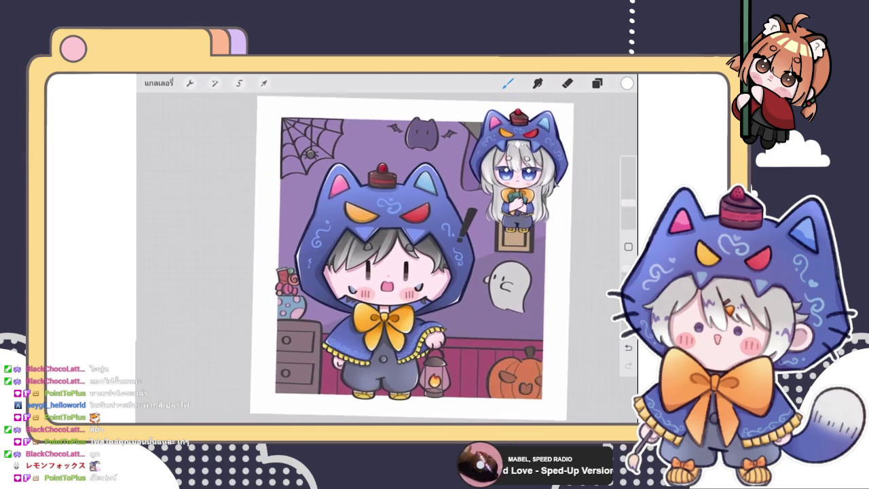
scroll(400, 258, "up", 3)
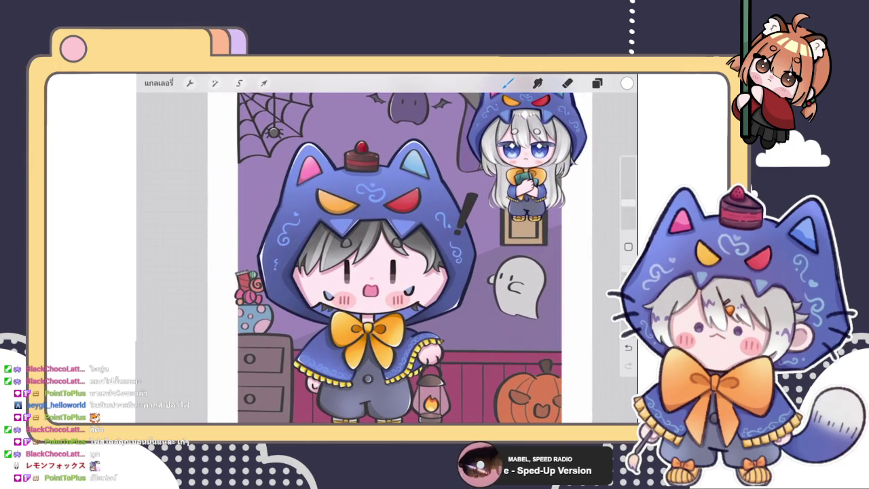
scroll(401, 245, "down", 3)
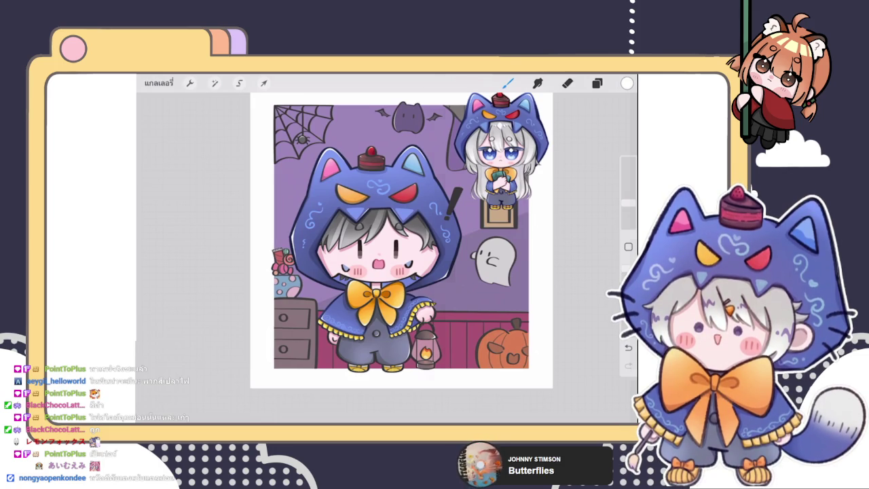
Compare round-eyes layer 159 against the 'จากการเลือก' line-eyes layer, then restore the line eyes.
left_click(597, 83)
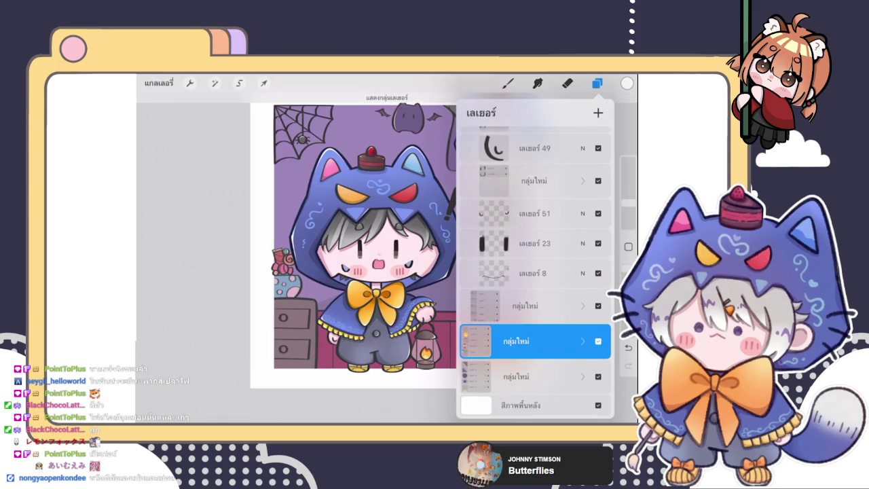
left_click(523, 273)
left_click(523, 273)
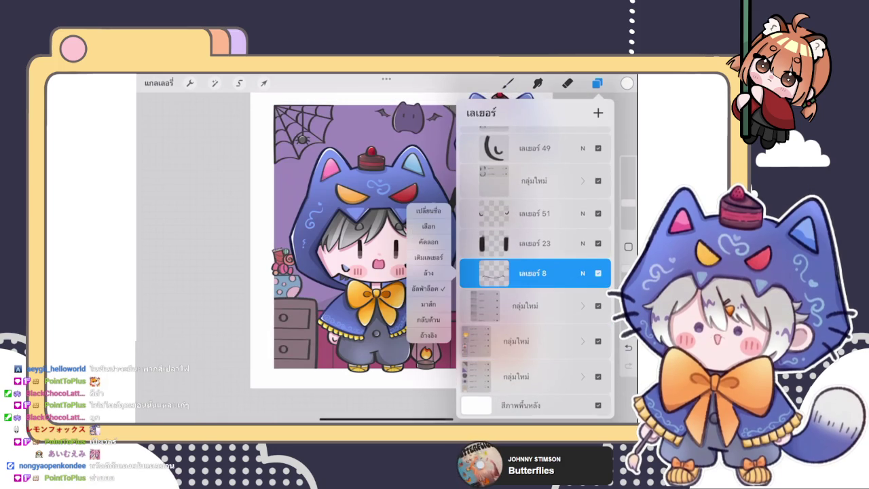
left_click(523, 273)
scroll(535, 271, "up", 3)
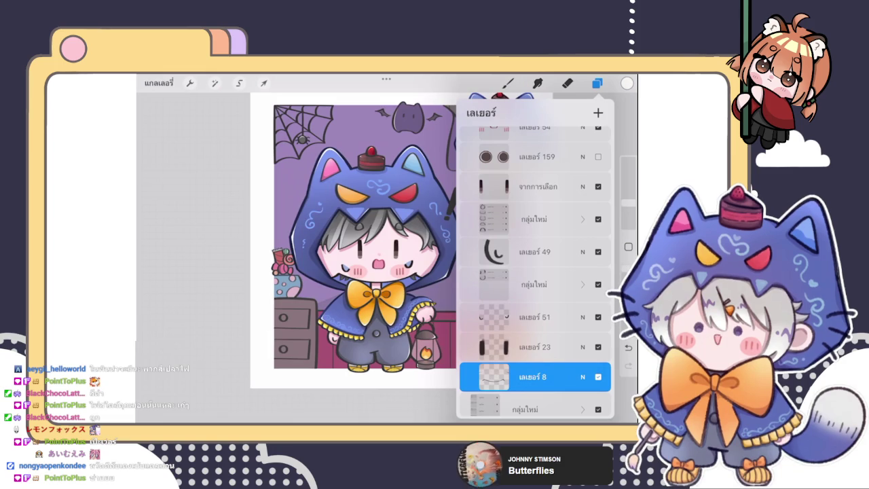
left_click(598, 157)
left_click(599, 186)
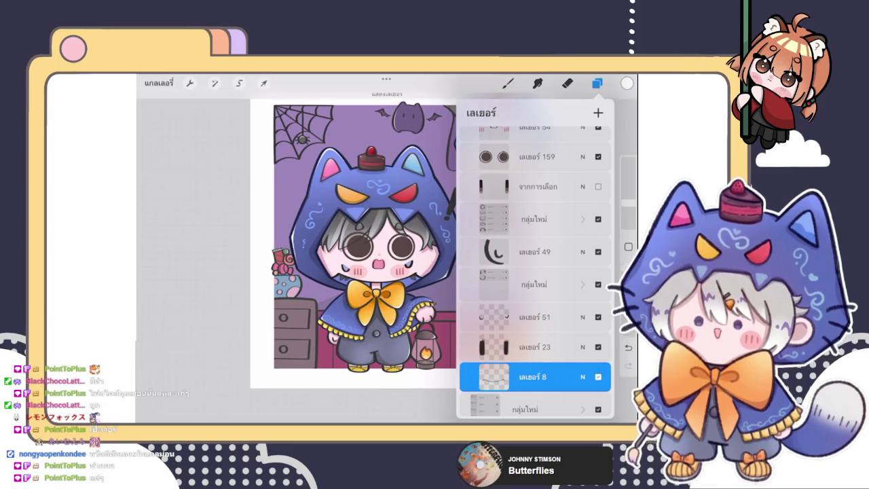
scroll(366, 241, "down", 3)
scroll(367, 241, "up", 5)
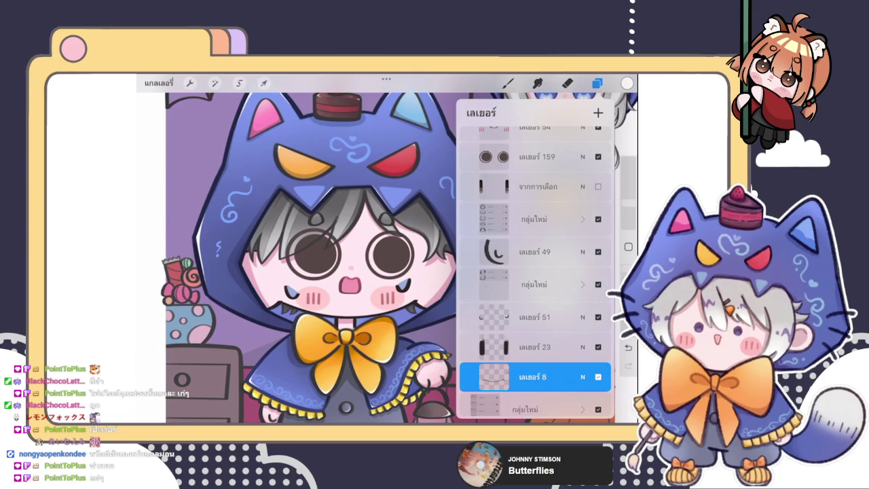
left_click(599, 156)
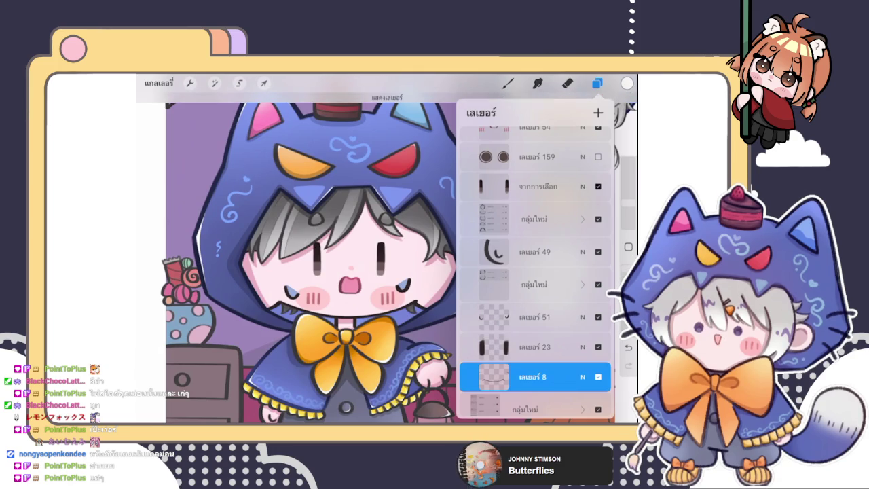
left_click(599, 186)
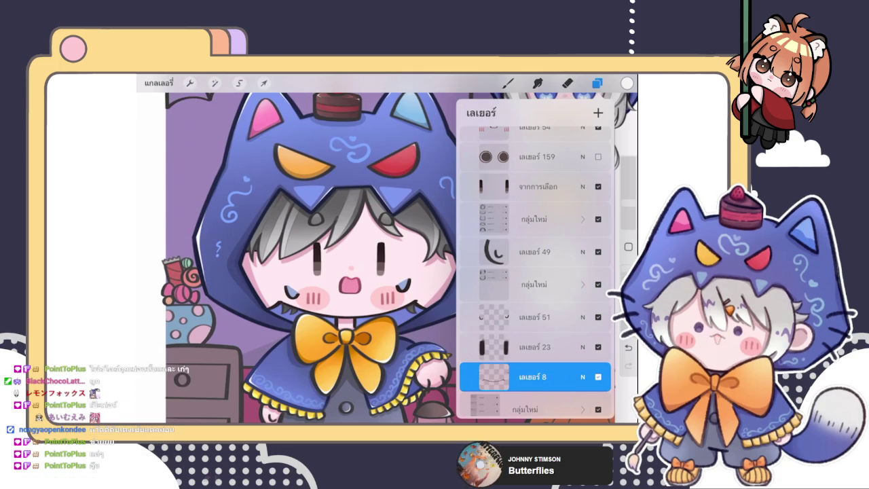
scroll(536, 272, "down", 3)
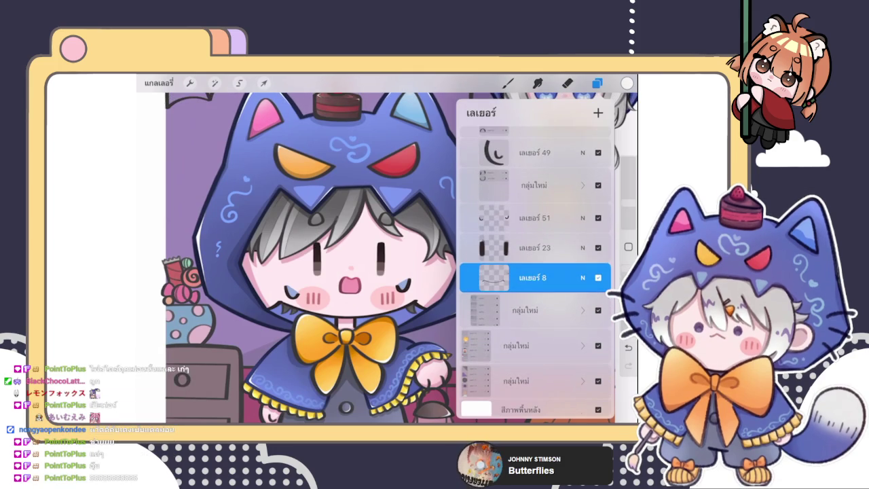
Step through layers 51 and 23, then make layer 8 the active layer.
left_click(535, 218)
left_click(534, 247)
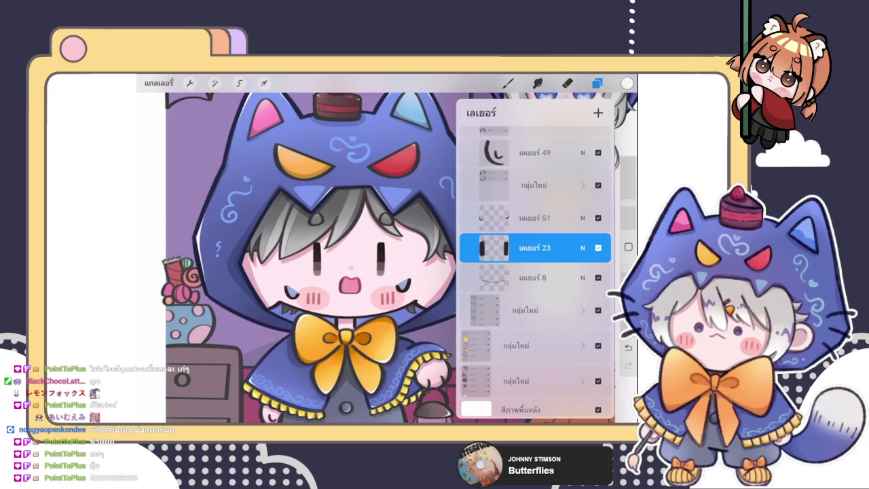
left_click(534, 278)
left_click(597, 83)
Sample a dark colour from the artwork and adjust it to near-black.
left_click_drag(471, 262, 411, 301)
left_click(627, 83)
left_click(627, 83)
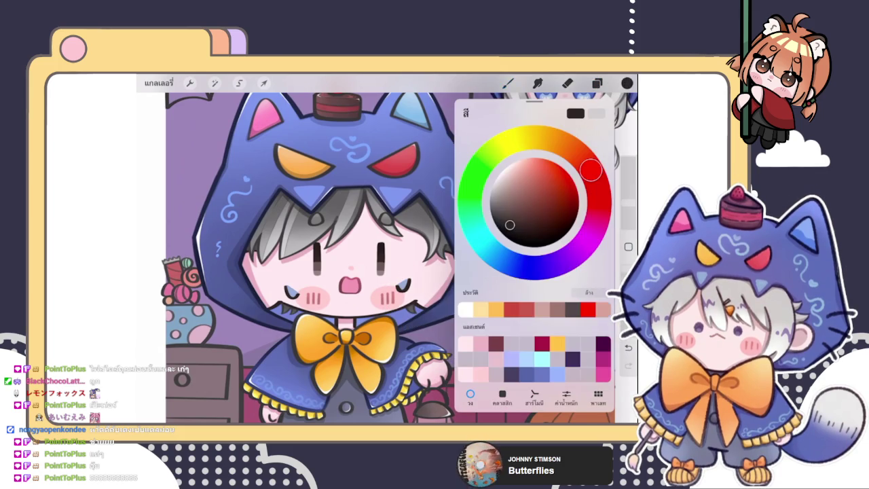
left_click_drag(510, 225, 513, 224)
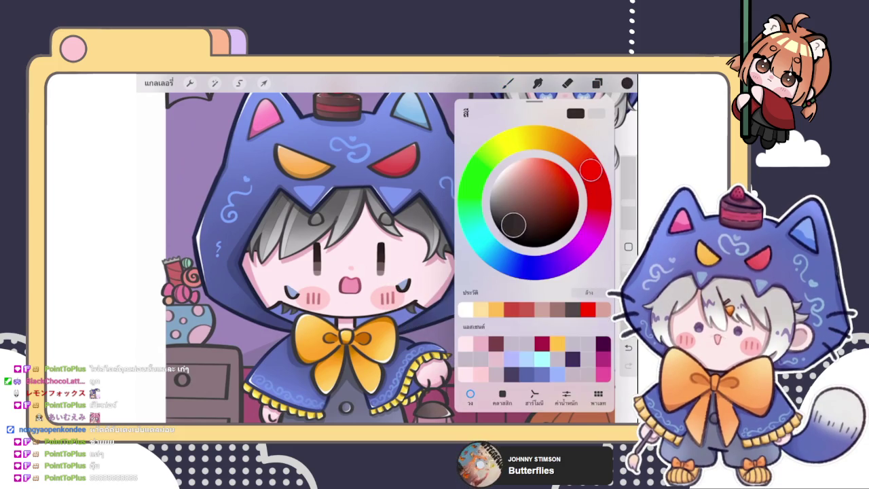
left_click(597, 83)
Choose a different drawing brush from the brush library.
left_click(508, 82)
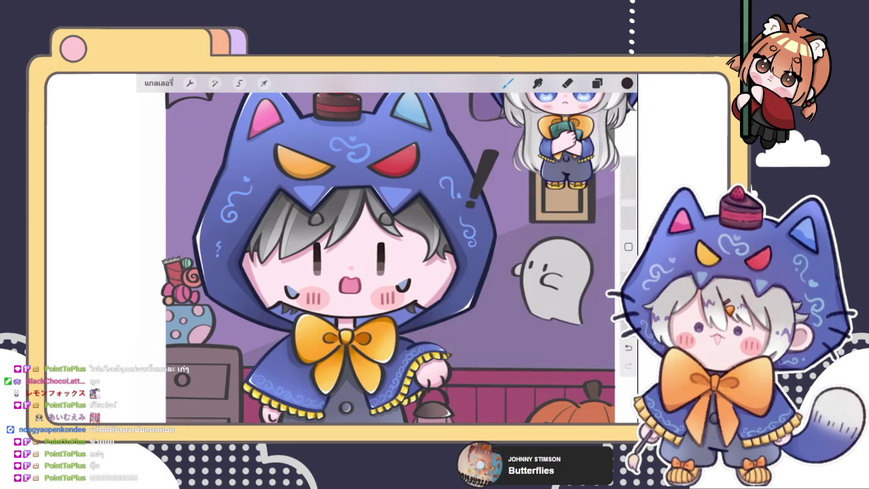
left_click(544, 176)
left_click(508, 82)
scroll(411, 245, "down", 3)
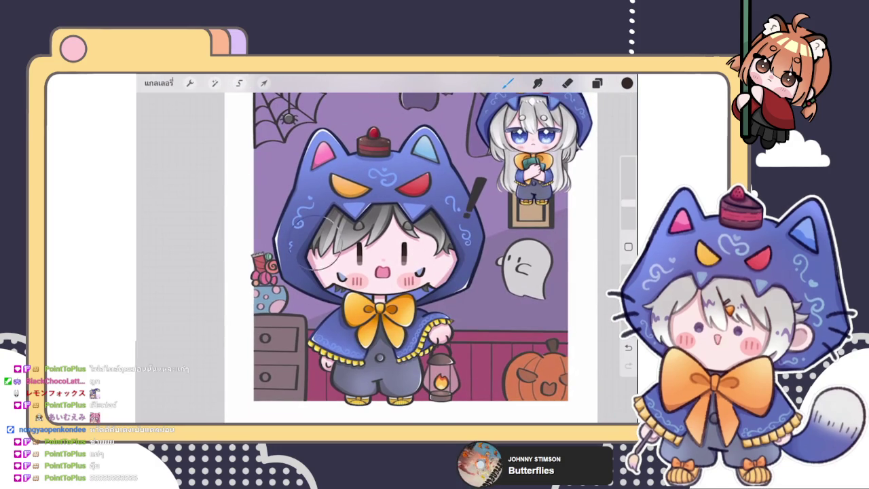
left_click(597, 83)
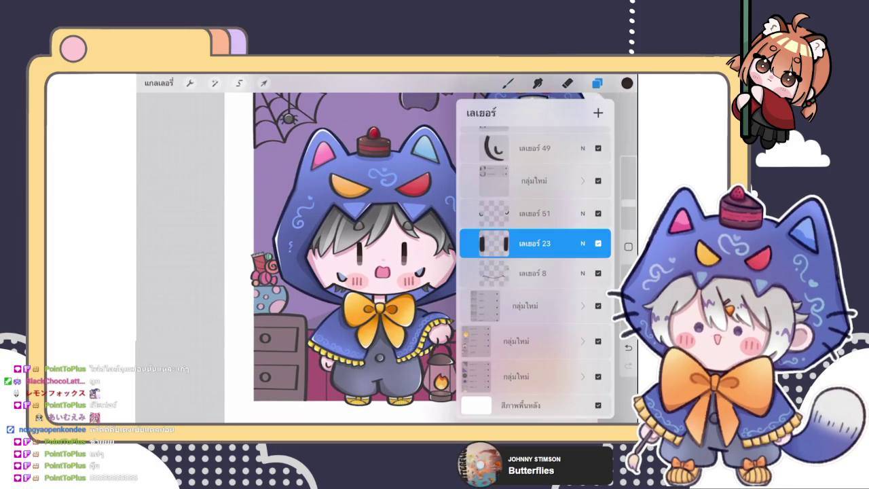
Make layer 51 the active layer.
left_click(597, 83)
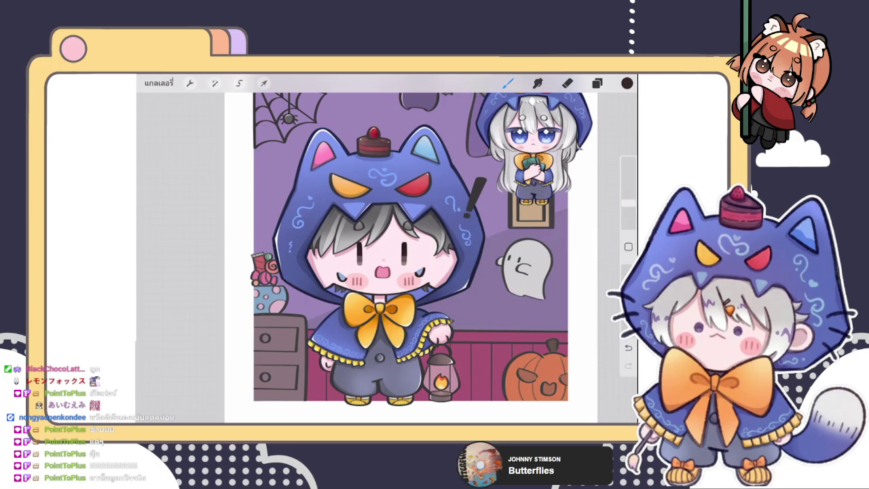
left_click(597, 83)
left_click(535, 241)
left_click(494, 241)
left_click(425, 233)
left_click(494, 241)
left_click(425, 233)
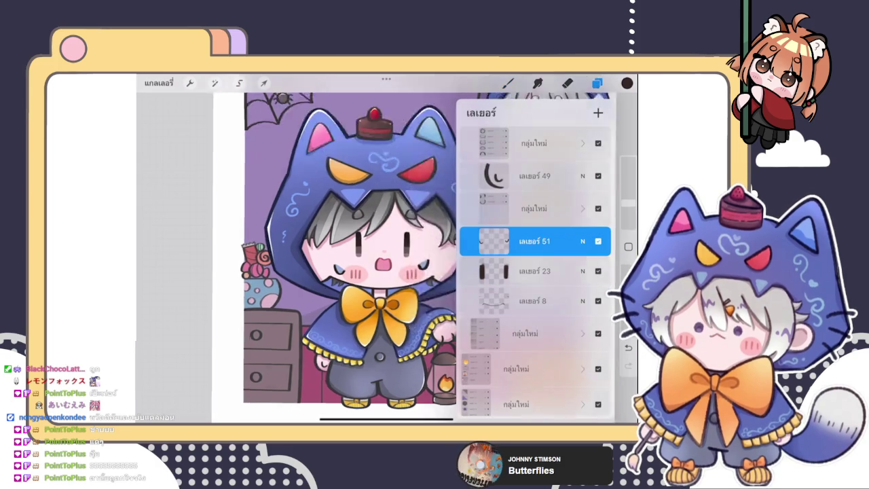
scroll(339, 258, "up", 5)
left_click(597, 82)
Sample the hood's light blue and shift it to a dark blue on the colour disc.
left_click_drag(398, 317, 502, 260)
left_click(627, 82)
left_click_drag(518, 177, 529, 214)
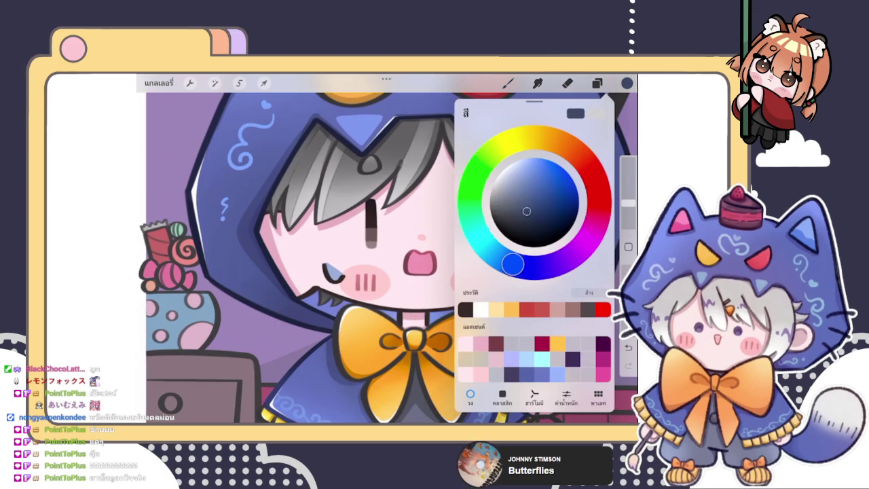
left_click(627, 82)
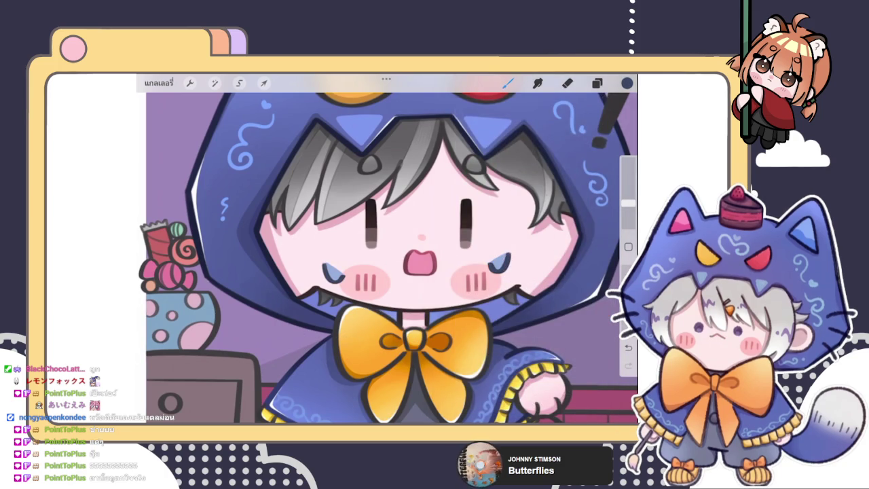
scroll(392, 251, "down", 5)
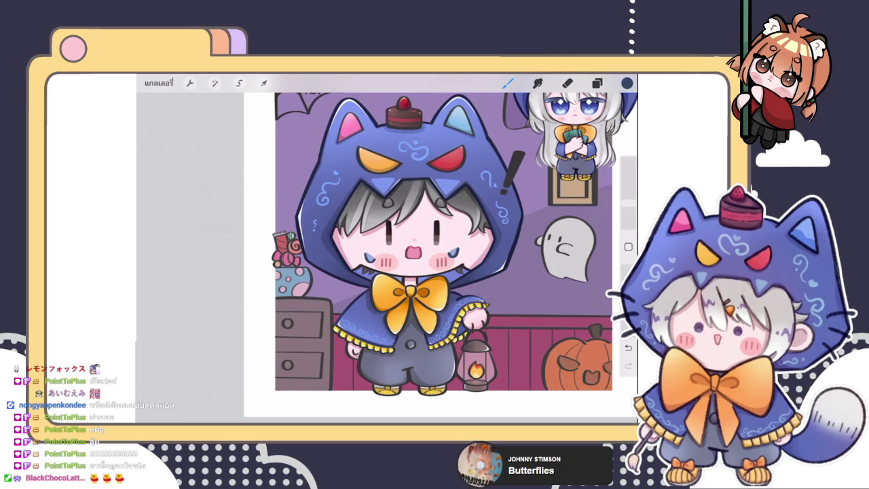
Show round-eyes layer 159 and hide the 'จากการเลือก' line-eyes layer beneath it.
left_click(597, 83)
scroll(534, 272, "up", 5)
left_click(599, 285)
left_click(598, 314)
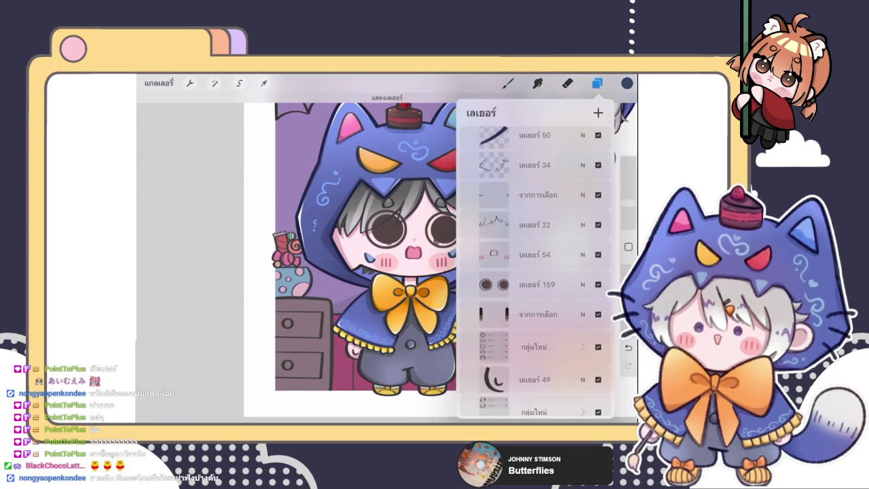
scroll(367, 241, "down", 3)
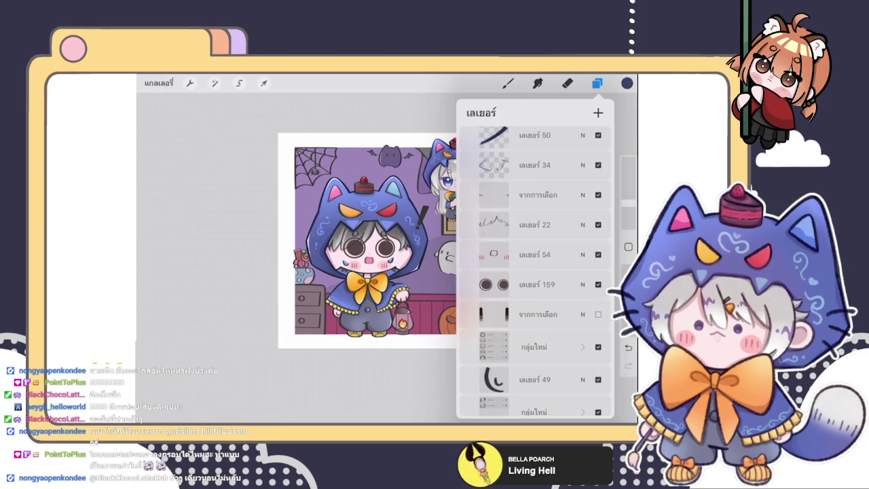
scroll(367, 238, "up", 3)
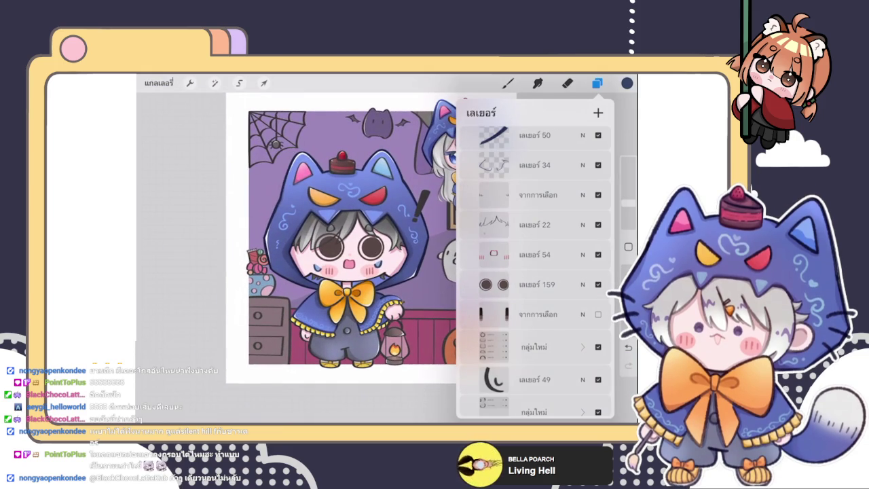
Hide round-eyes layer 159 and turn the 'จากการเลือก' line-eyes layer back on.
scroll(353, 237, "up", 3)
scroll(353, 237, "down", 4)
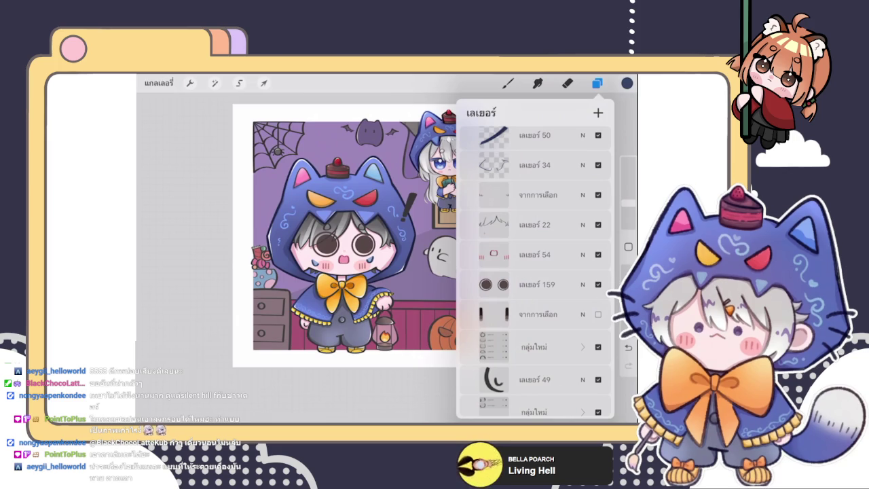
left_click(599, 314)
left_click(599, 285)
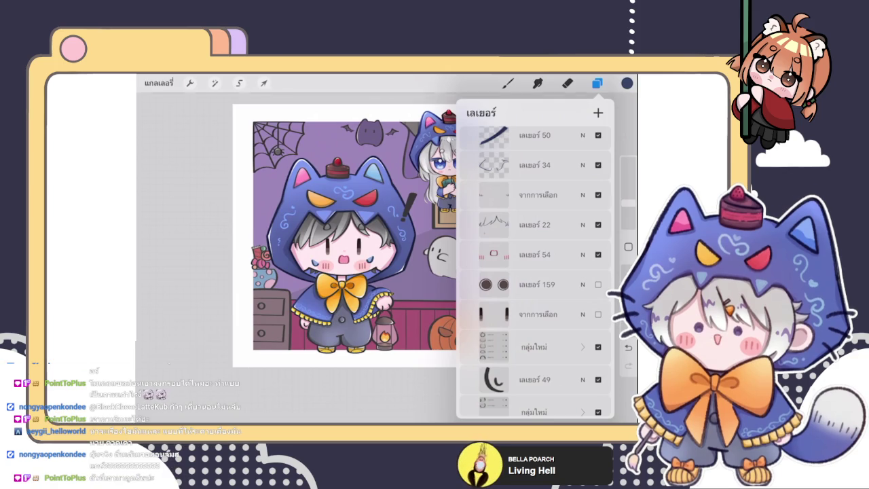
After a quick visibility check, swipe-delete round-eyes layer 159.
left_click(599, 285)
left_click(598, 285)
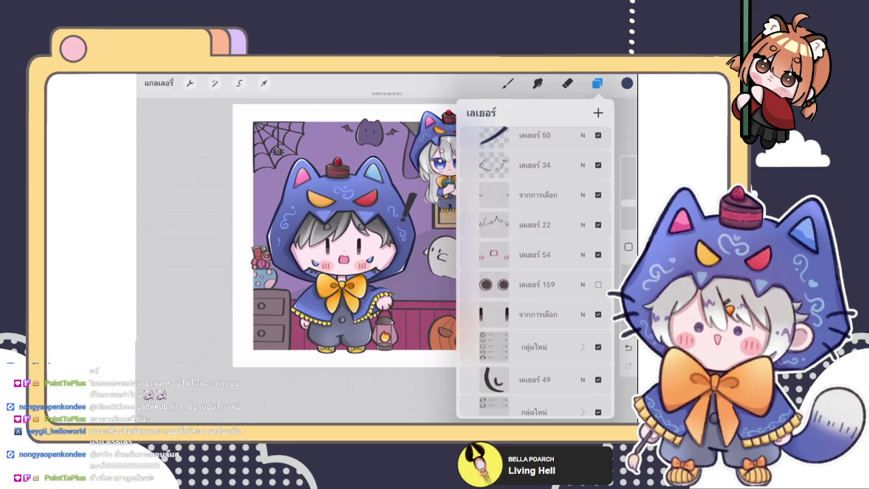
left_click_drag(563, 285, 489, 285)
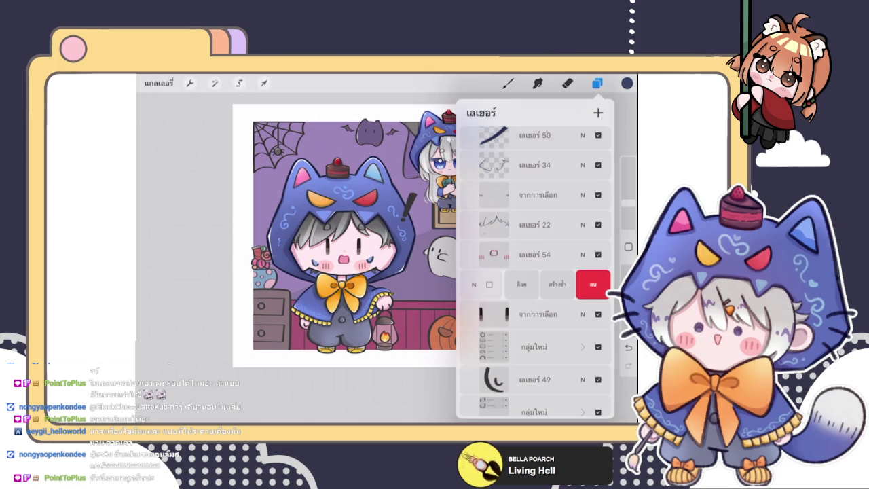
left_click(593, 285)
scroll(537, 272, "up", 3)
scroll(536, 272, "down", 3)
Make hair layer 22 active and pick a brush from Classic Library 2.
scroll(536, 272, "down", 3)
scroll(536, 272, "up", 5)
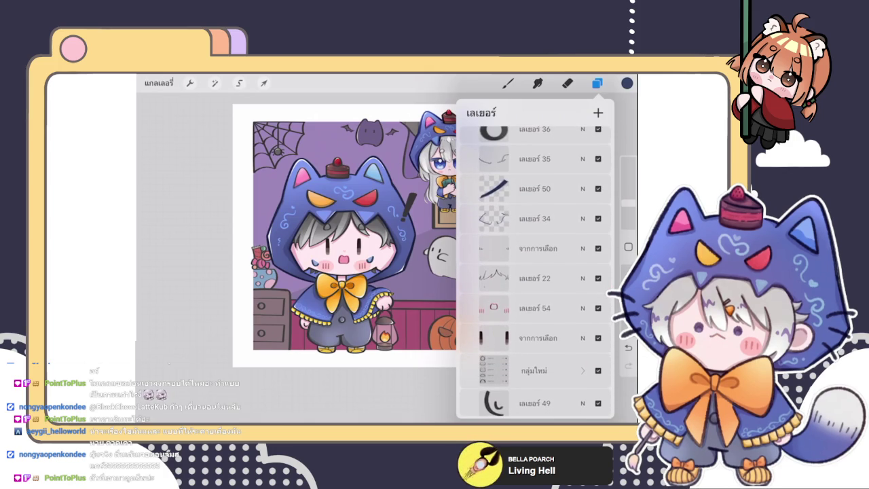
scroll(319, 258, "up", 3)
left_click(535, 278)
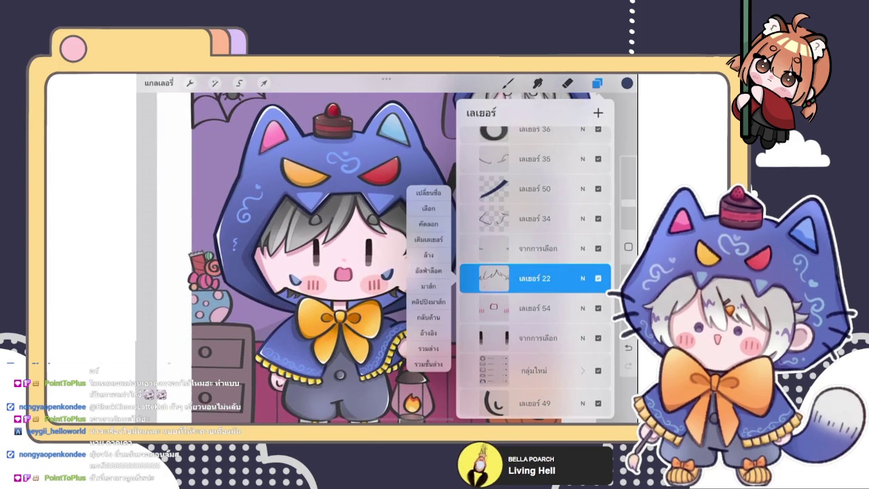
left_click(508, 83)
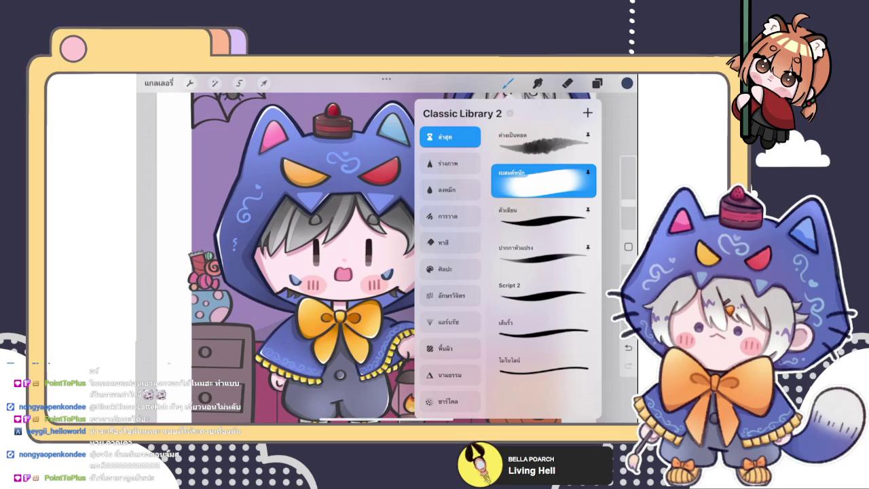
left_click(508, 83)
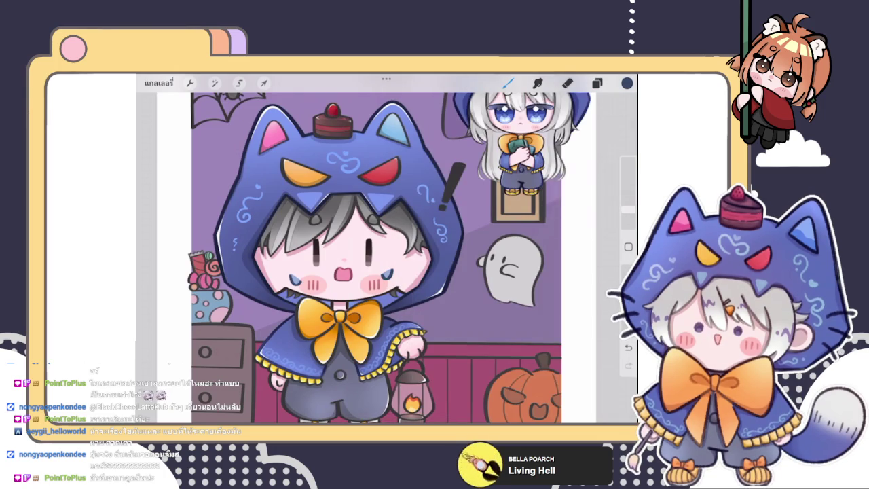
scroll(308, 225, "up", 3)
scroll(308, 226, "up", 1)
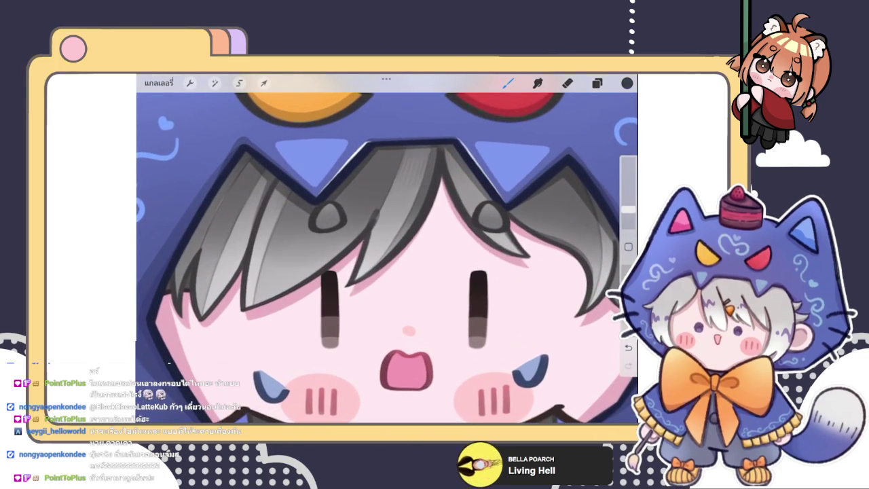
Undo the stray stroke near the left eye and add a shading stroke on the face.
left_click(626, 83)
left_click(384, 267)
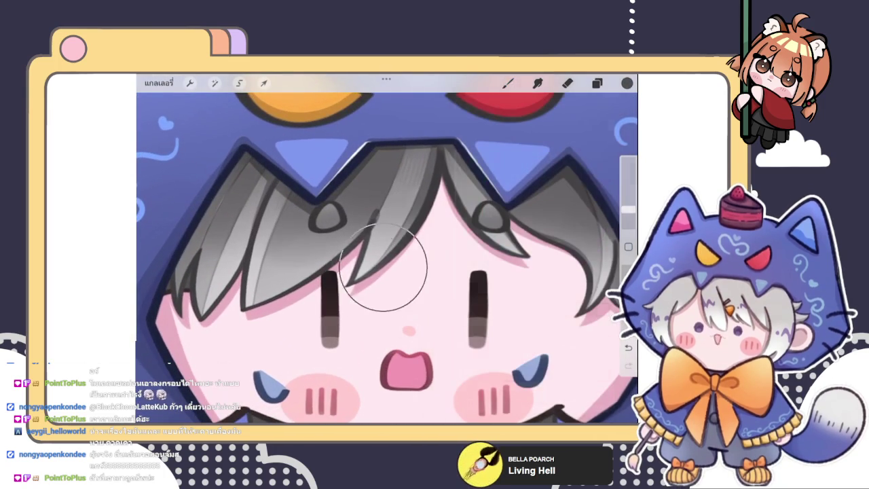
key("ctrl+z")
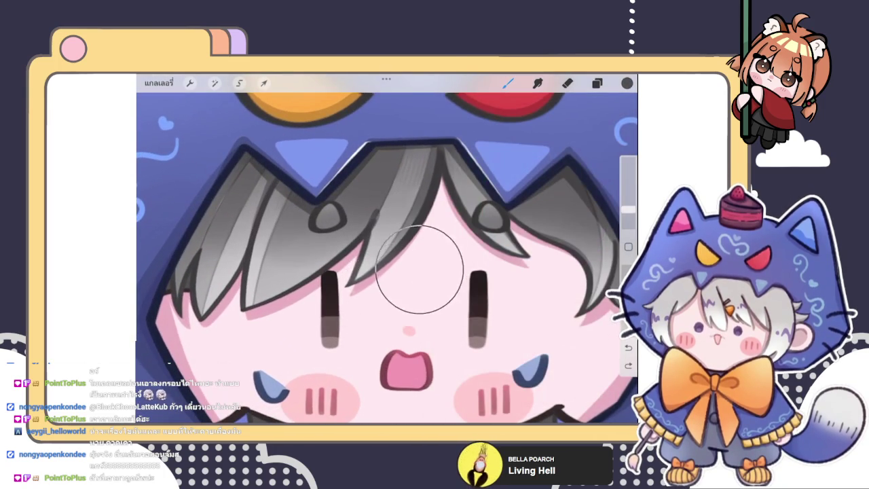
left_click(414, 273)
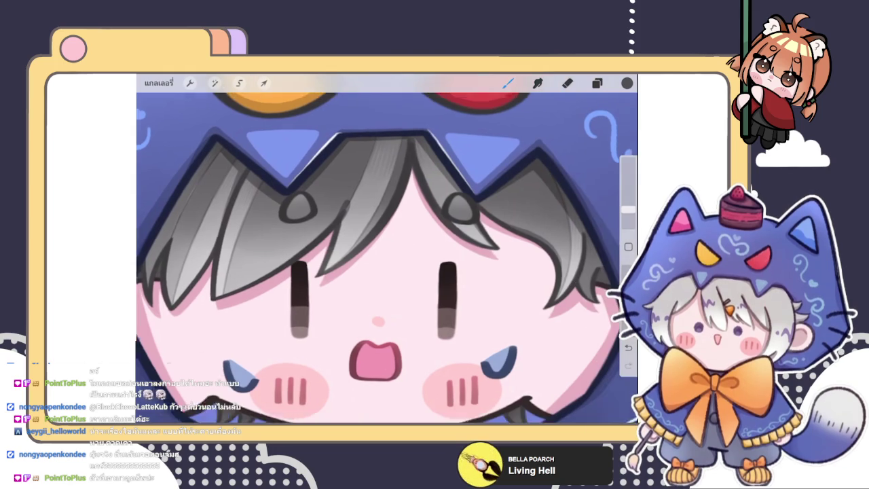
Move the view over the right side of the face and pick a new shade.
left_click_drag(387, 258, 339, 237)
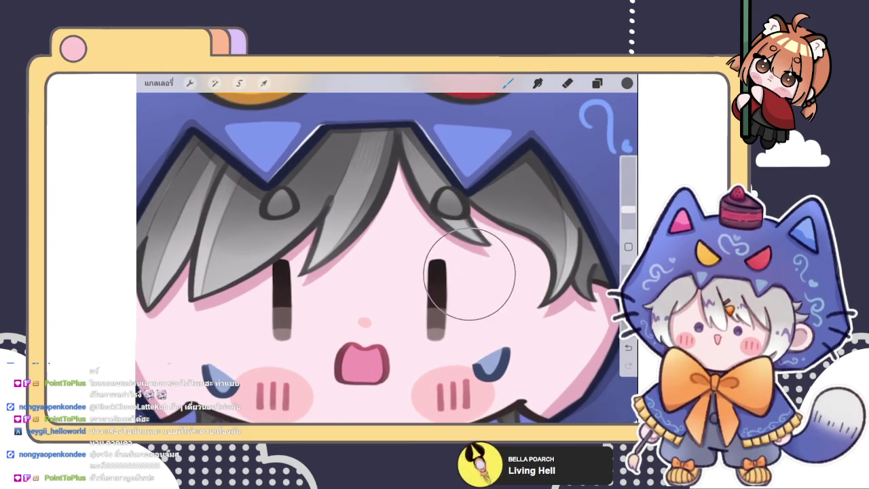
left_click_drag(436, 262, 469, 255)
left_click_drag(397, 306, 442, 299)
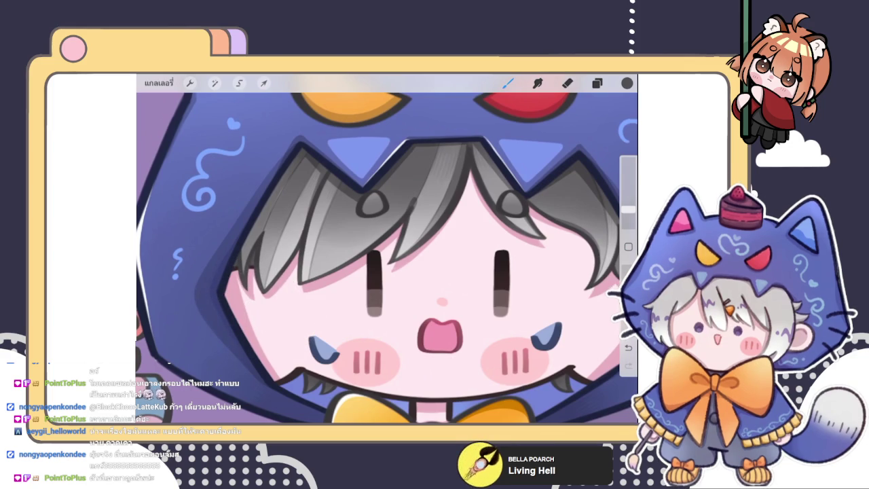
left_click_drag(442, 299, 231, 279)
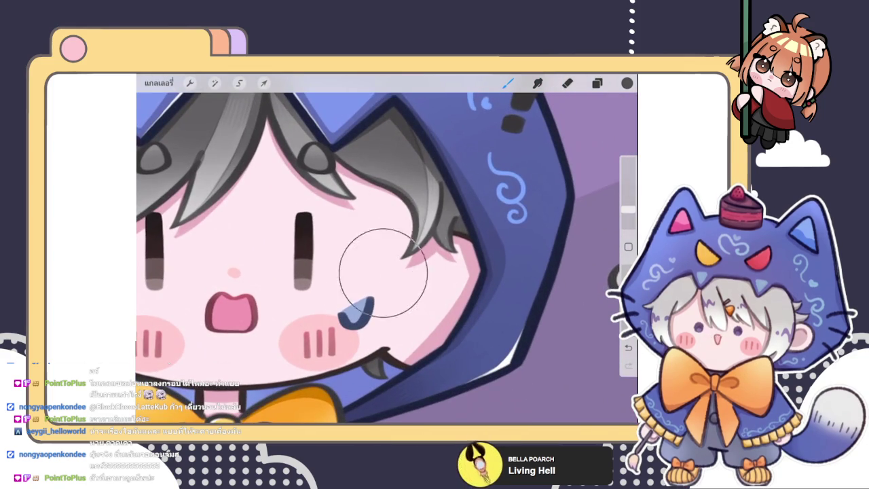
left_click_drag(383, 272, 332, 279)
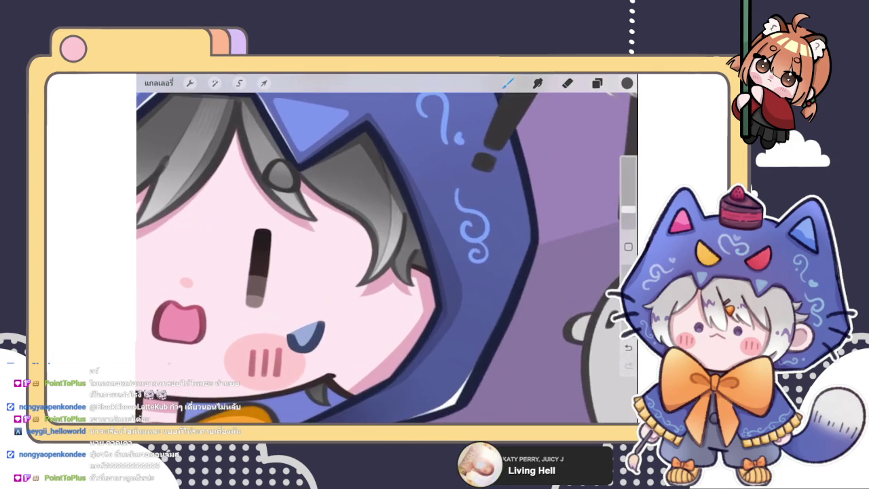
left_click(627, 83)
left_click_drag(490, 207, 492, 216)
left_click(418, 178)
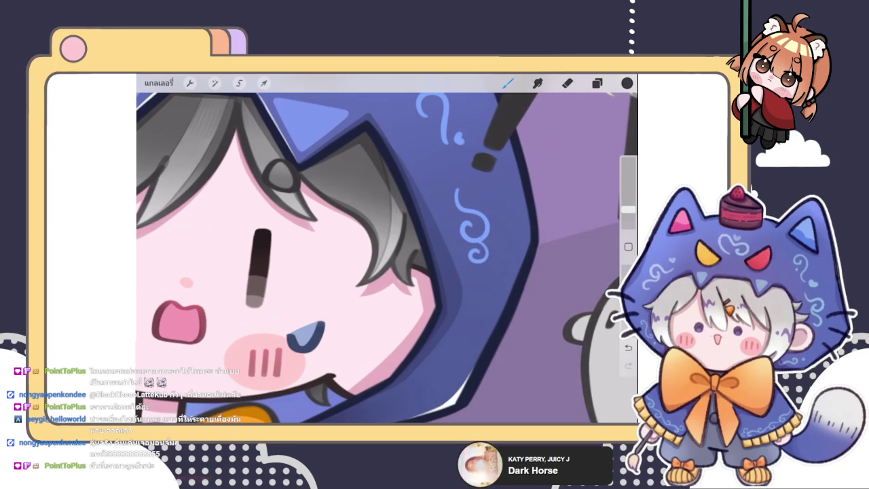
scroll(387, 258, "down", 3)
Select top layer 100, which holds the small chibi portrait.
scroll(387, 258, "down", 3)
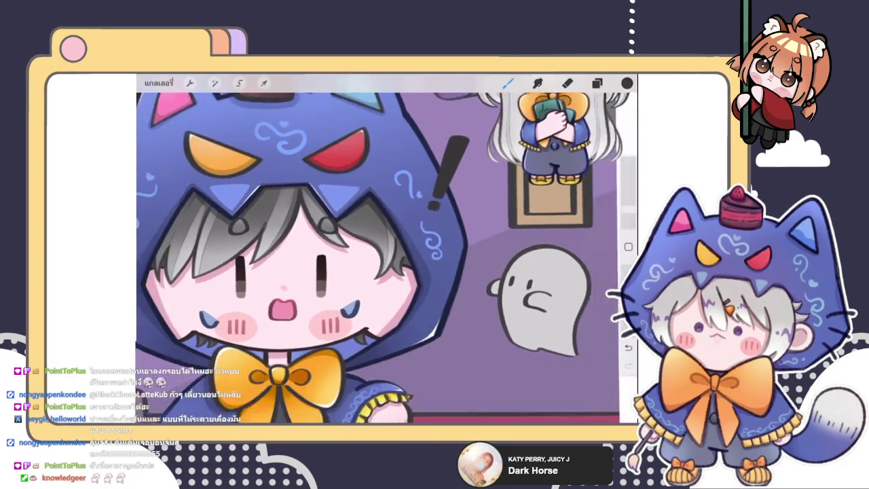
scroll(387, 258, "down", 2)
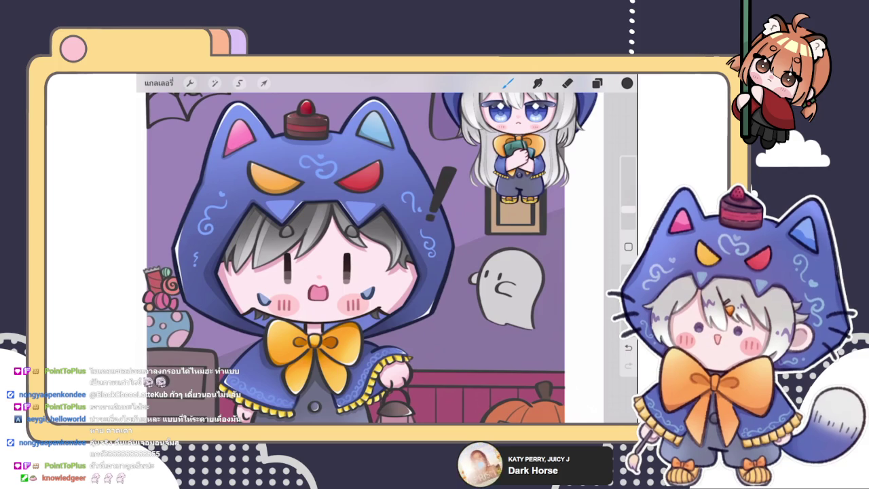
scroll(349, 258, "down", 2)
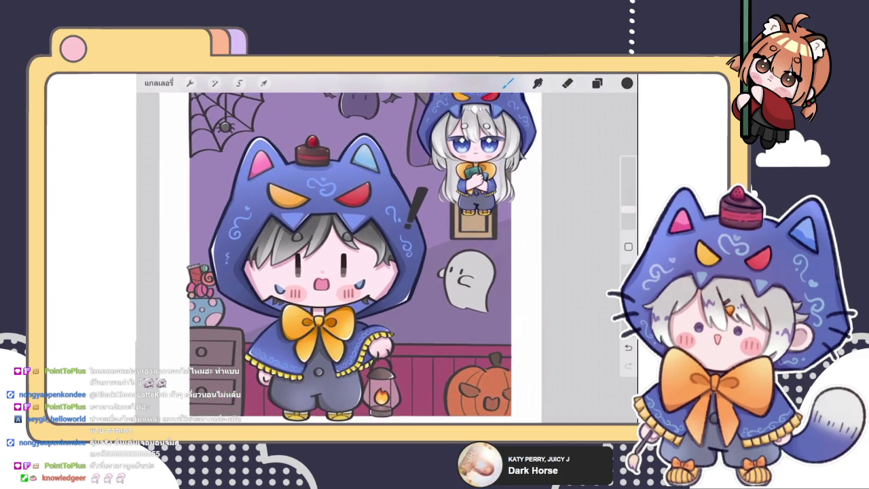
scroll(350, 258, "down", 2)
scroll(298, 272, "up", 2)
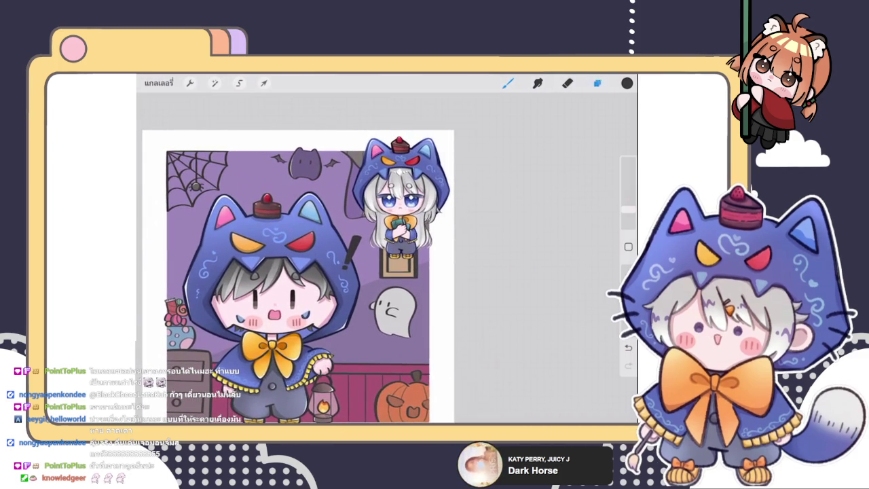
left_click(597, 83)
scroll(535, 271, "up", 10)
left_click(519, 140)
left_click(597, 82)
Shrink the chibi portrait and nudge it up to sit centred in the wall frame.
left_click(264, 83)
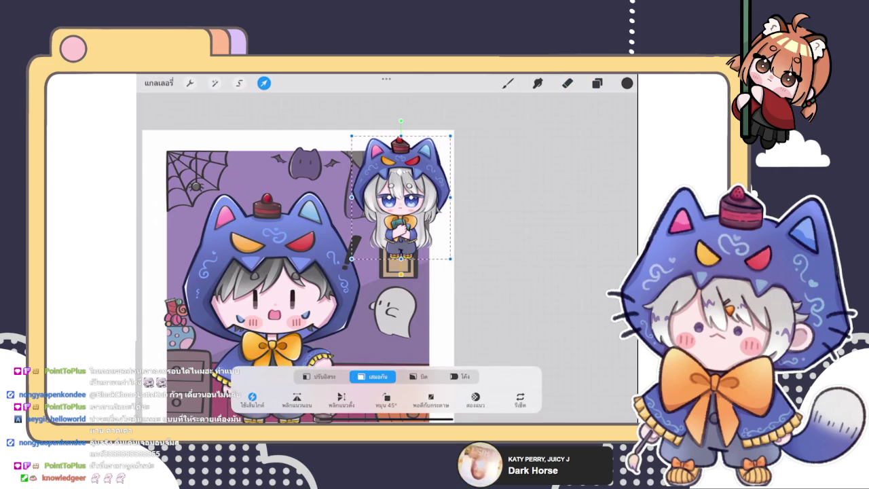
left_click_drag(456, 133, 418, 176)
mouse_move(351, 259)
left_mouse_down()
mouse_move(394, 224)
mouse_move(399, 263)
mouse_move(408, 251)
left_mouse_up()
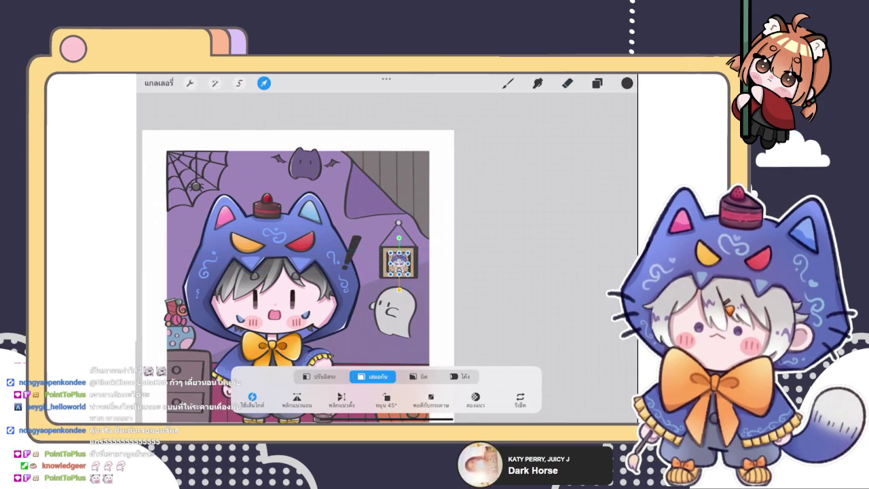
left_click_drag(399, 261, 399, 261)
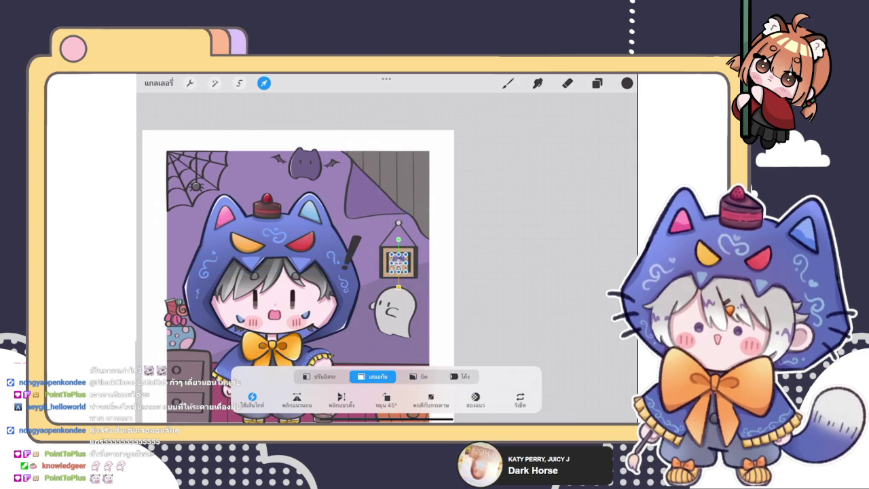
scroll(399, 258, "up", 5)
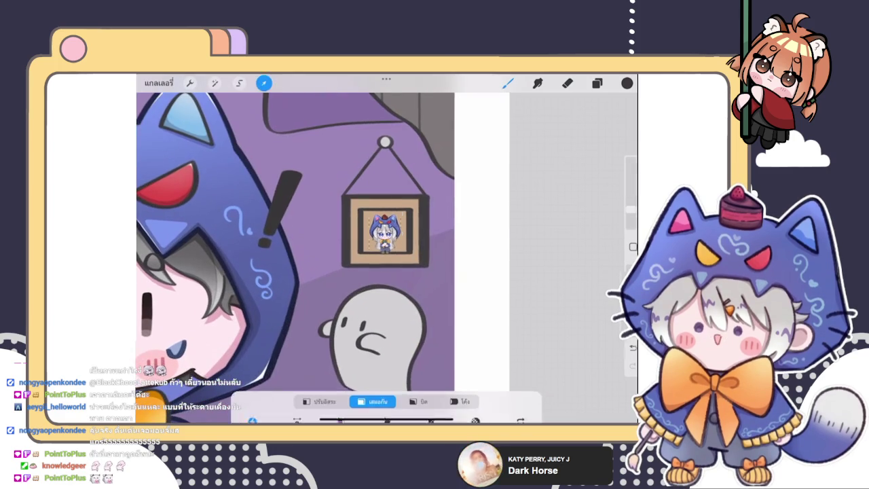
left_click_drag(385, 233, 385, 231)
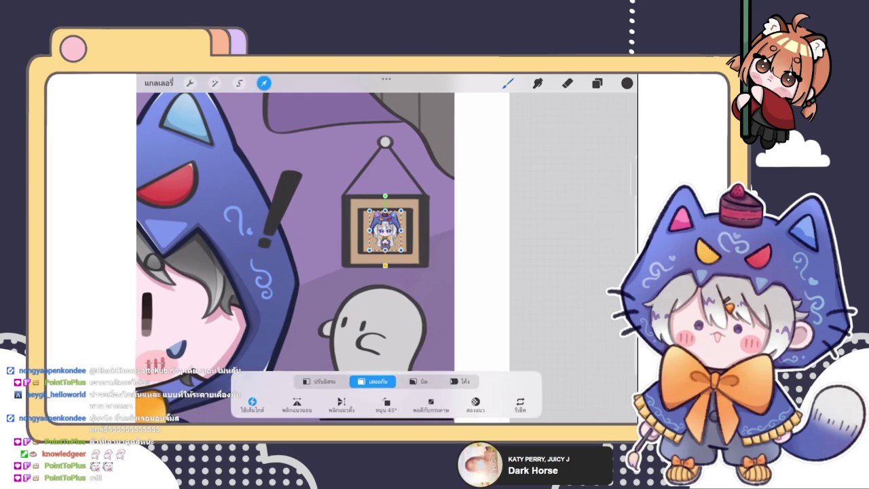
left_click(508, 83)
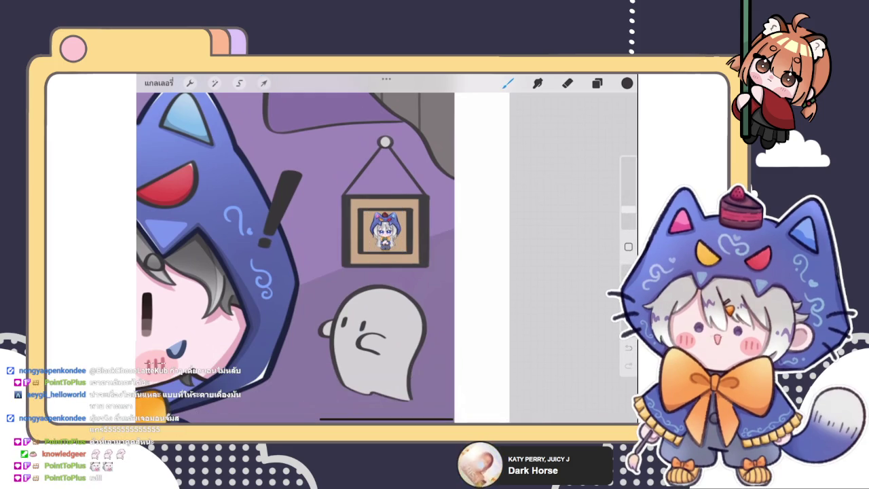
scroll(319, 258, "down", 5)
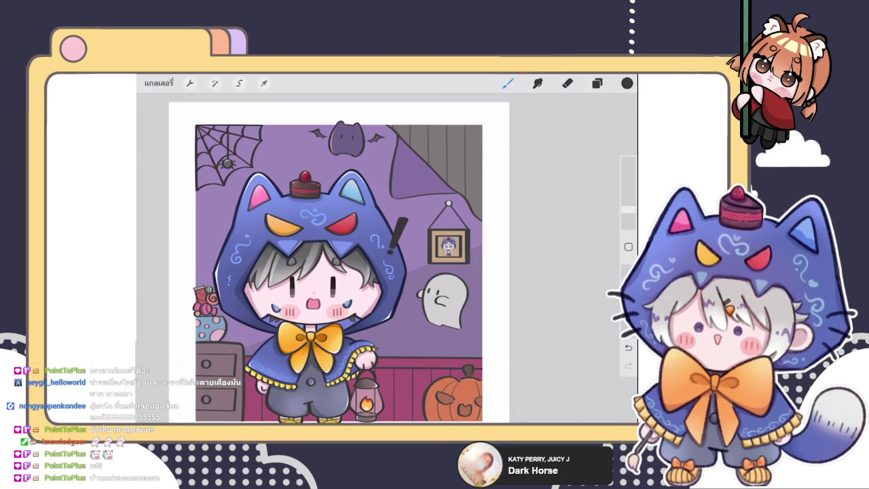
Make layer 22 the active layer for painting the boy's face.
scroll(340, 265, "down", 3)
scroll(366, 136, "up", 5)
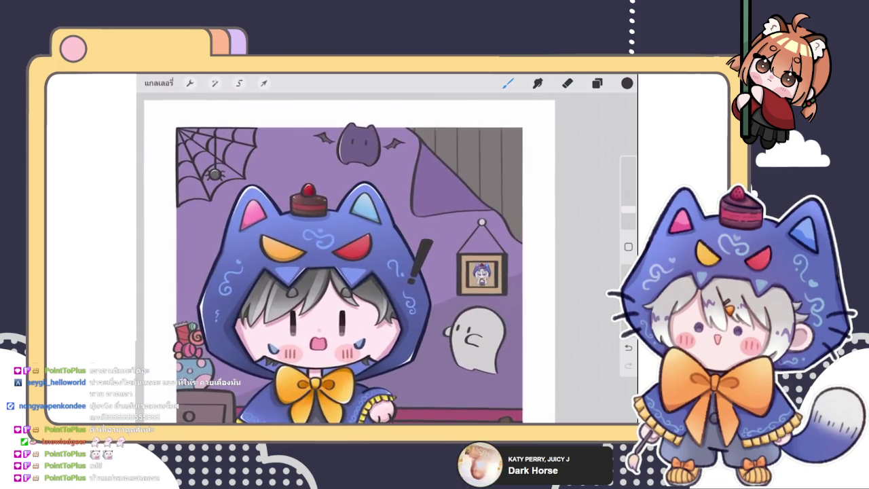
scroll(377, 278, "down", 3)
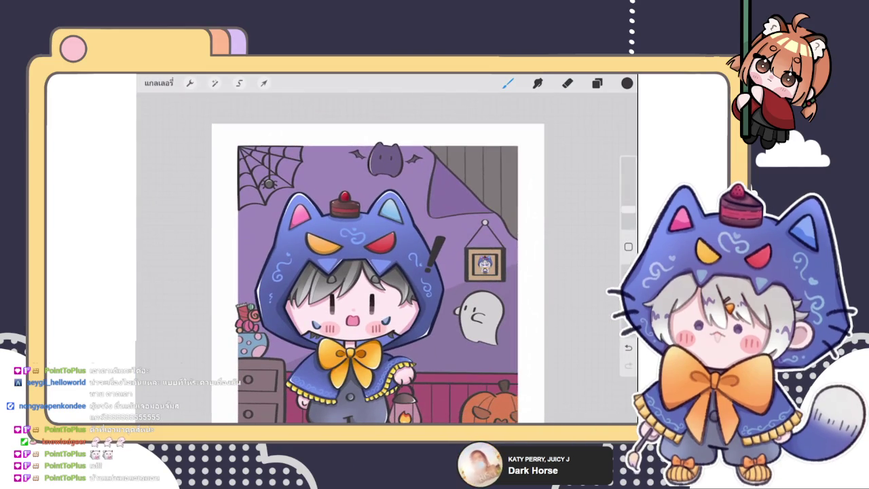
scroll(353, 272, "up", 3)
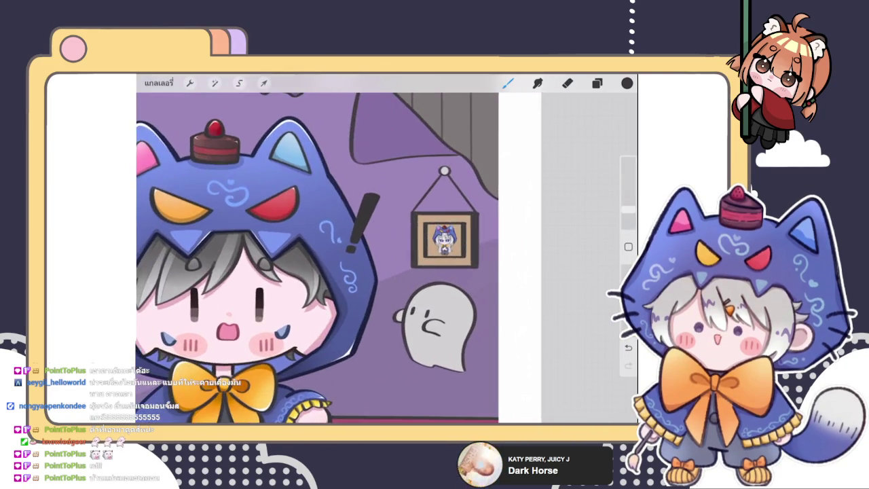
scroll(353, 271, "down", 3)
left_click(597, 83)
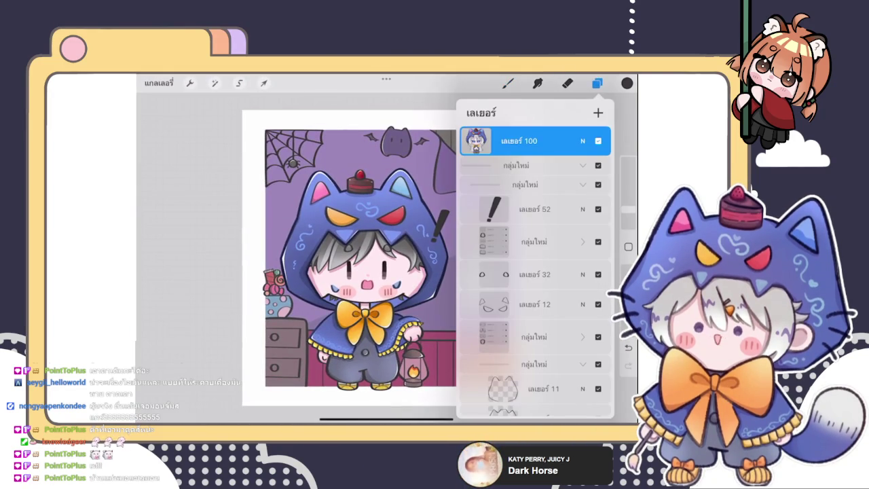
scroll(535, 271, "down", 5)
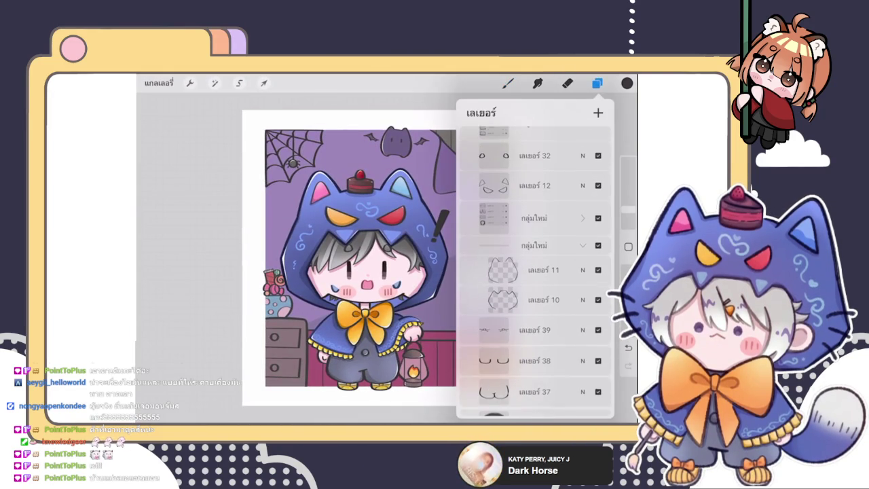
scroll(350, 258, "down", 2)
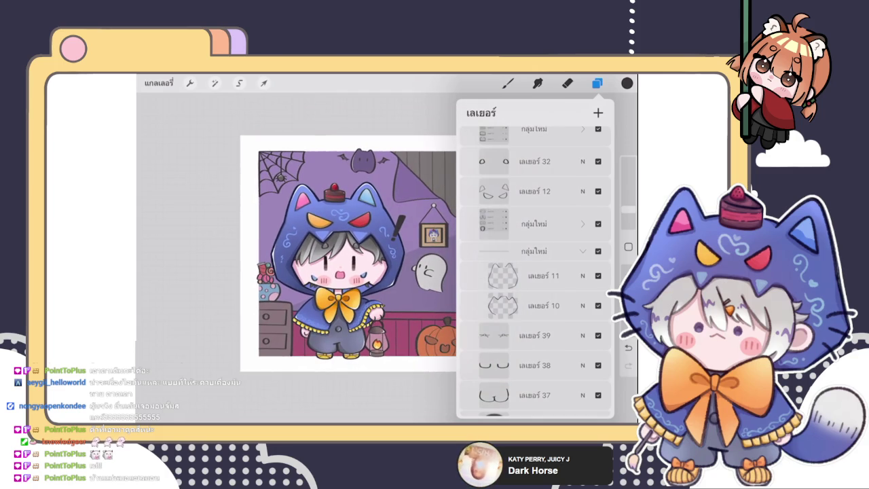
scroll(536, 272, "down", 8)
left_click(535, 314)
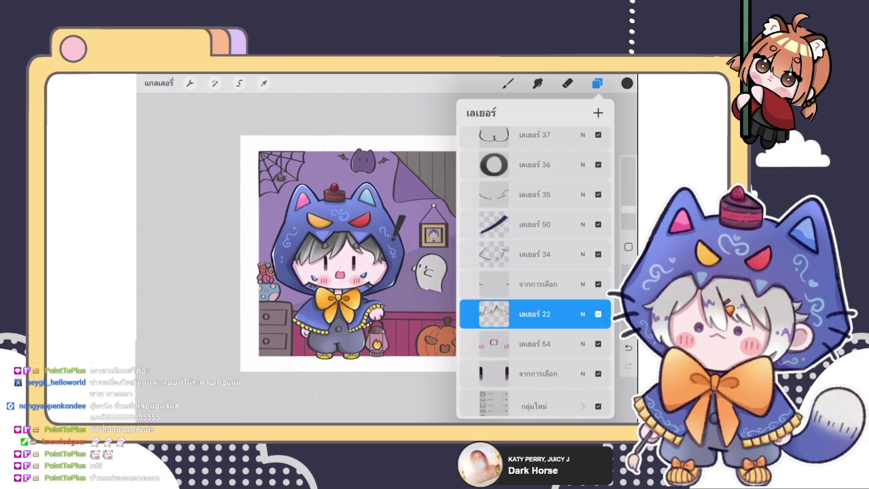
left_click(597, 83)
scroll(353, 258, "up", 5)
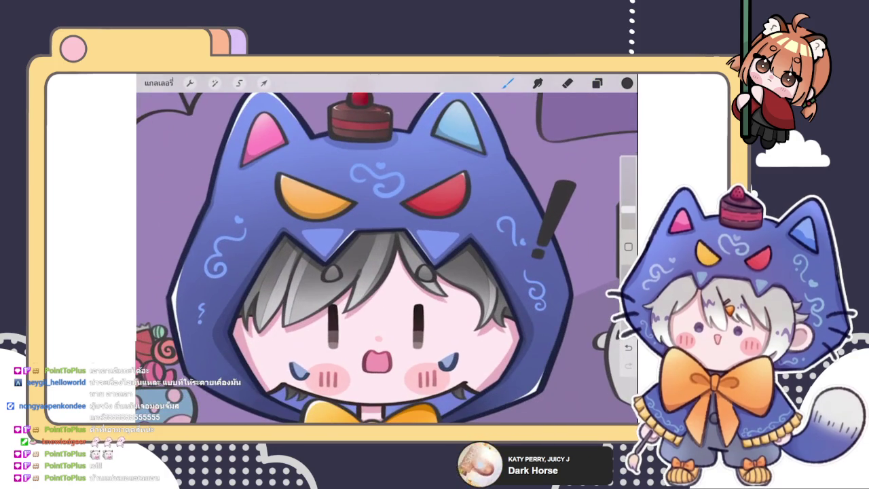
Sample and fine-tune a colour from the boy's face, undoing the stray stroke.
left_click_drag(456, 208, 484, 303)
left_click(627, 83)
left_click_drag(489, 210, 489, 207)
left_click(626, 83)
scroll(387, 258, "up", 5)
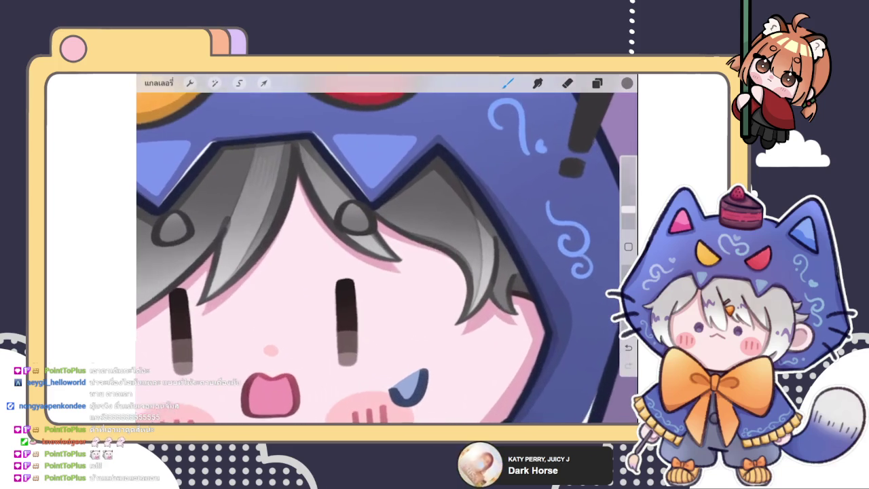
key("ctrl+z")
With a slightly smaller brush, repaint the grey hair strand along the cheek.
left_click_drag(629, 209, 629, 214)
left_click_drag(523, 336, 513, 326)
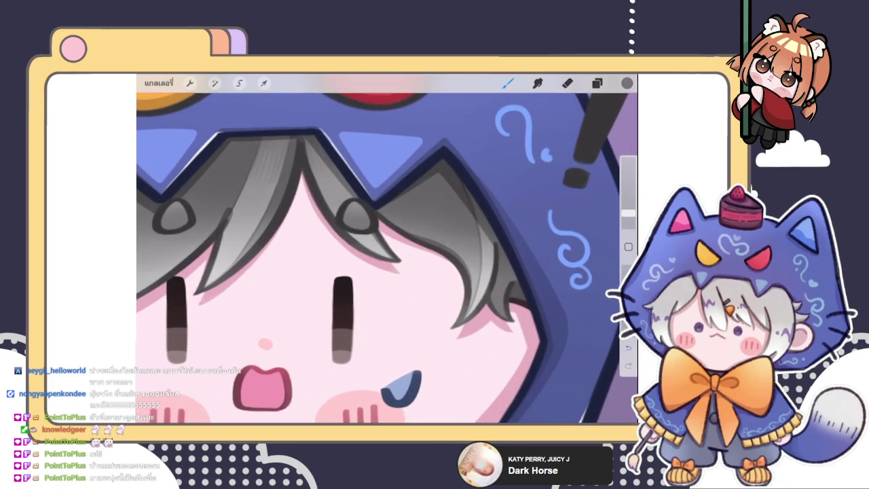
mouse_move(514, 320)
left_mouse_down()
mouse_move(475, 299)
mouse_move(459, 320)
left_mouse_up()
scroll(388, 259, "down", 1)
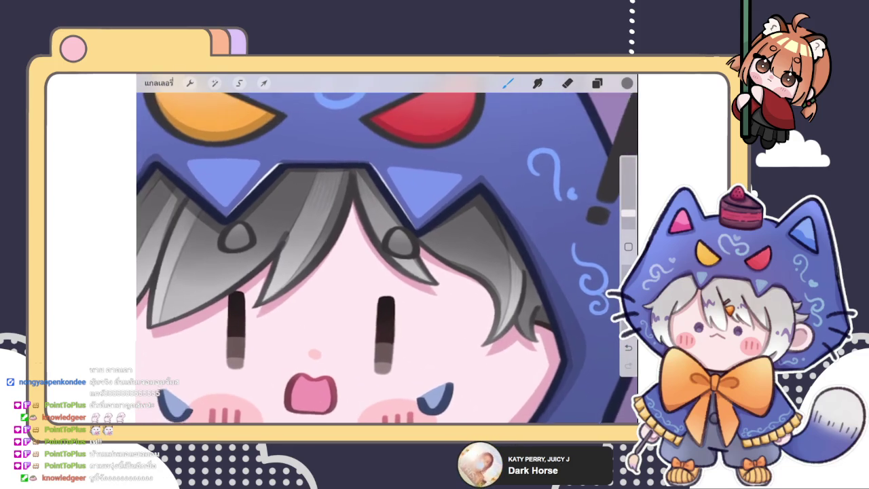
mouse_move(451, 305)
left_mouse_down()
mouse_move(455, 311)
mouse_move(413, 275)
mouse_move(398, 311)
left_mouse_up()
Review the repainted hair across the scene and bring up the brush library.
scroll(386, 248, "down", 5)
scroll(387, 249, "down", 2)
scroll(386, 249, "up", 3)
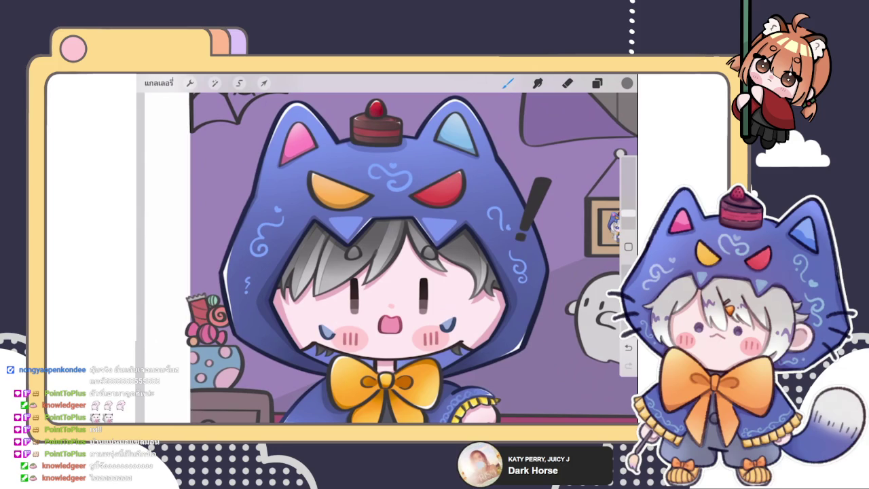
scroll(387, 272, "up", 5)
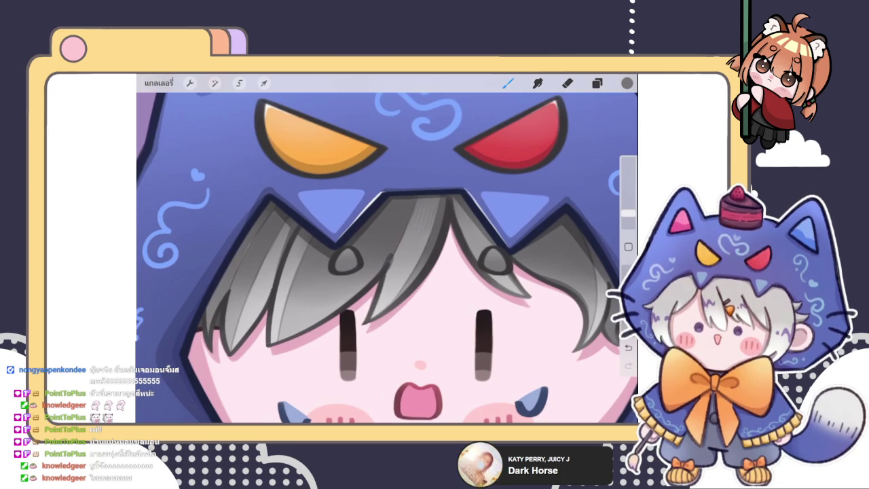
scroll(387, 258, "up", 2)
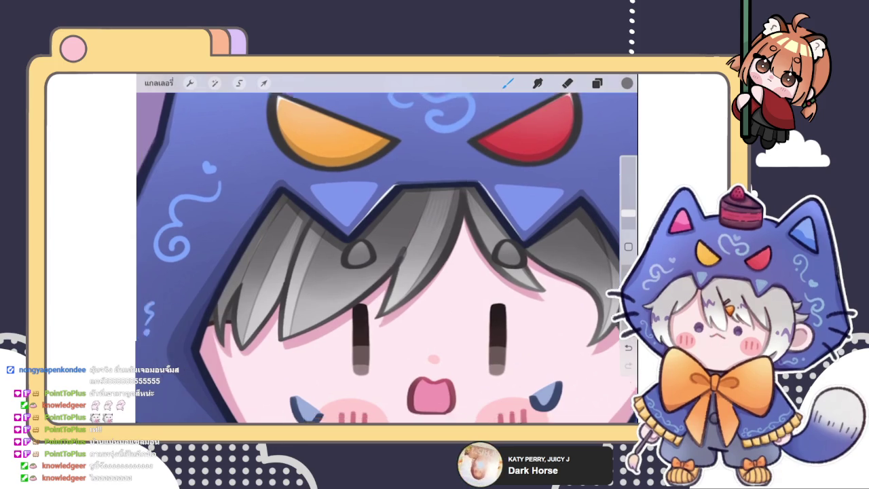
scroll(387, 258, "up", 1)
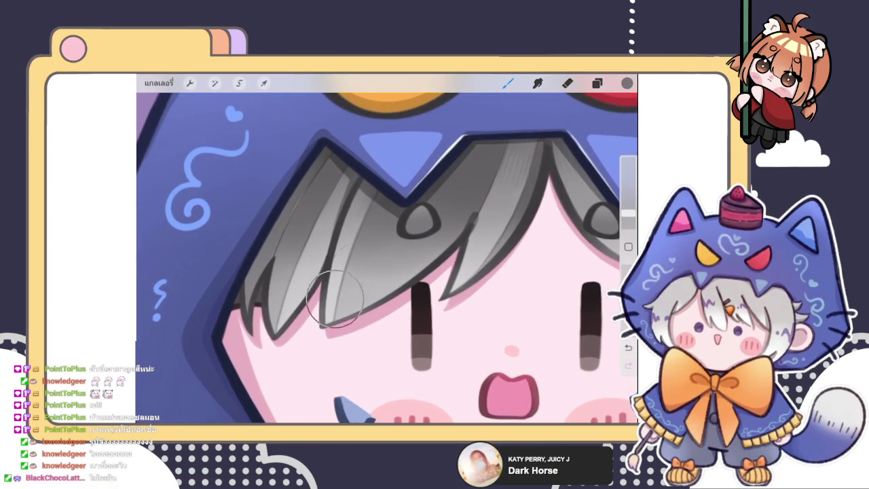
scroll(387, 258, "left", 3)
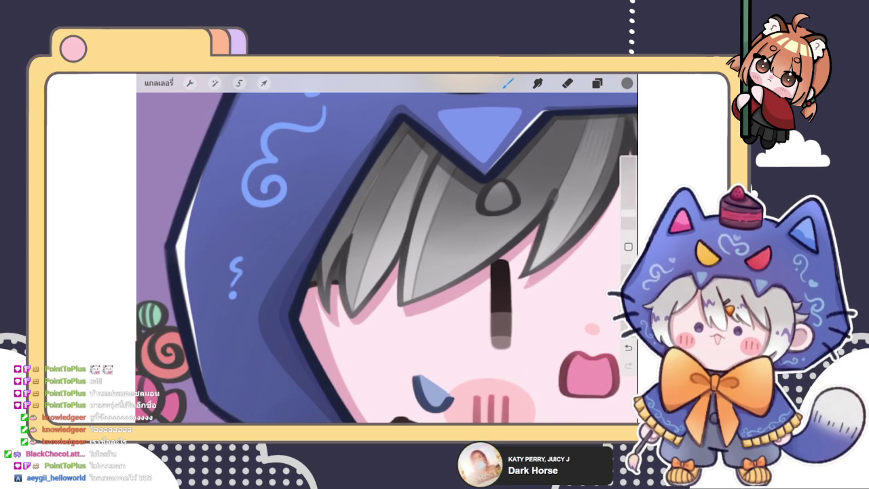
scroll(387, 249, "down", 5)
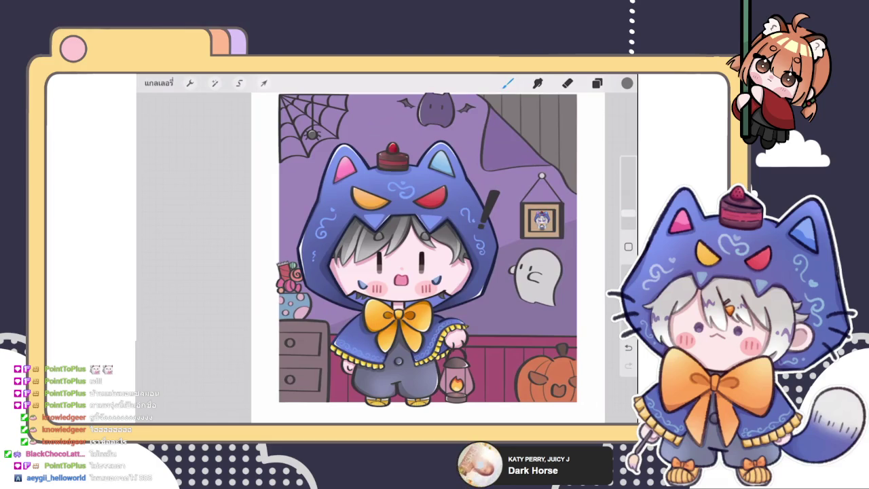
left_click(508, 82)
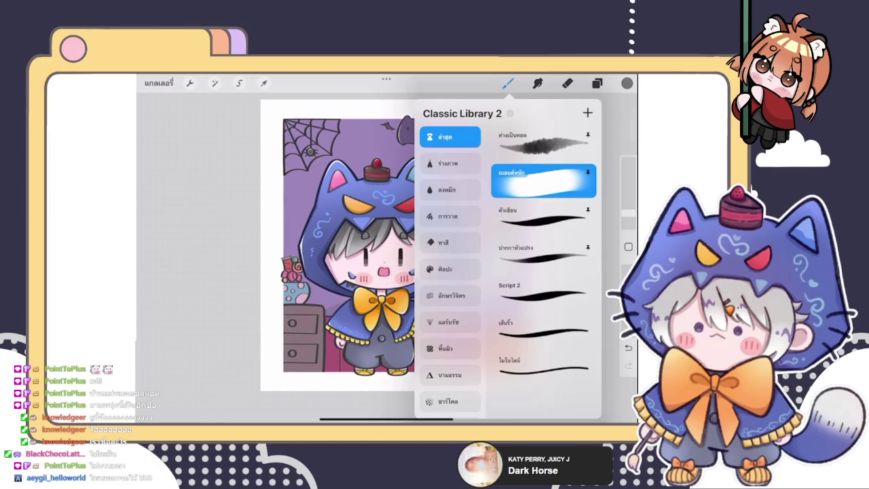
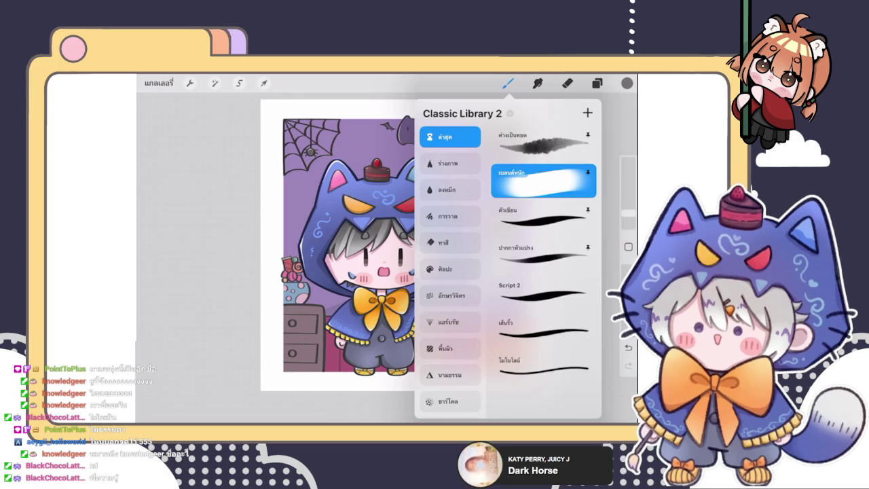
Leave the canvas for the main gallery and browse through the artworks.
left_click(159, 82)
left_click(158, 83)
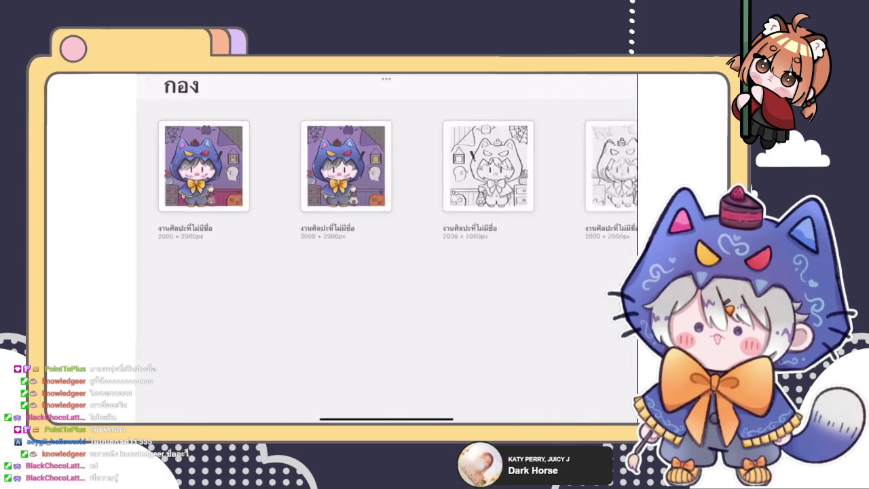
left_click(149, 101)
scroll(387, 272, "down", 5)
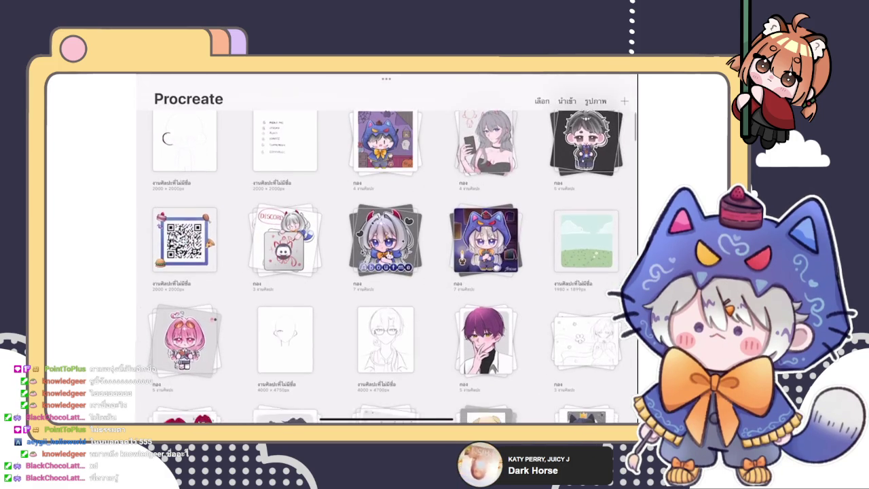
scroll(387, 271, "down", 5)
scroll(387, 272, "down", 3)
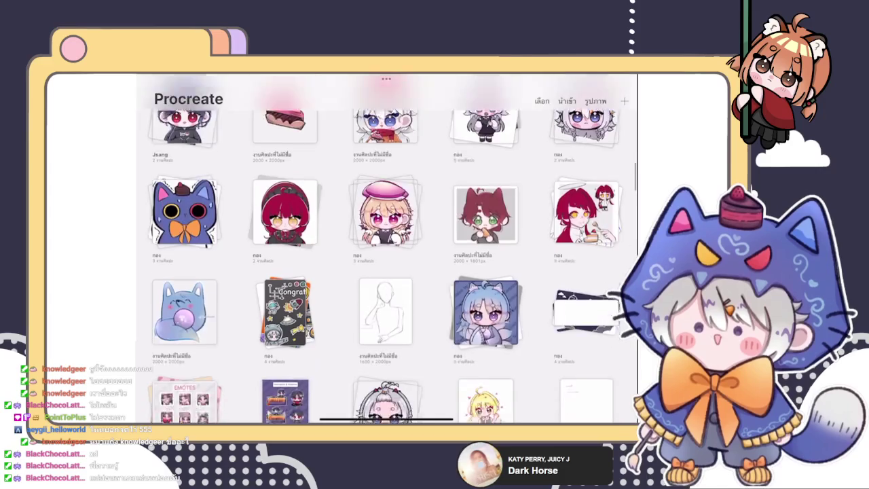
scroll(387, 272, "down", 3)
scroll(387, 272, "down", 3)
scroll(388, 271, "down", 3)
scroll(387, 272, "down", 3)
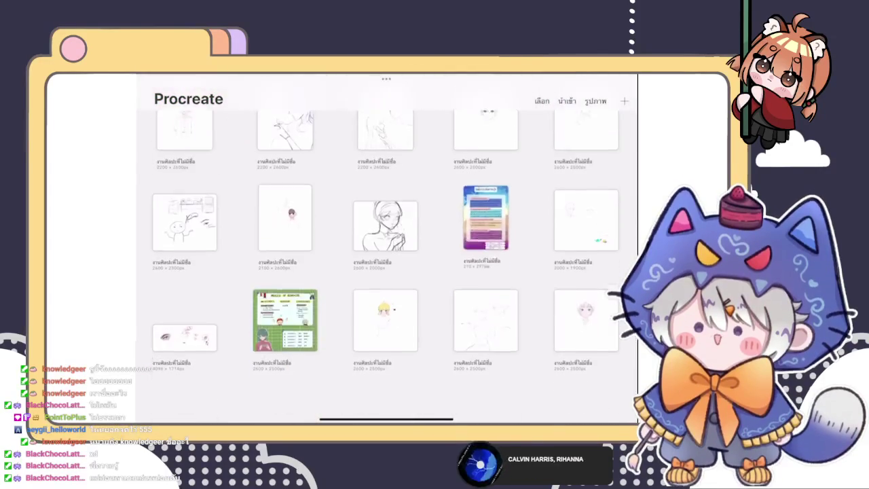
scroll(387, 271, "down", 3)
scroll(387, 271, "down", 3)
scroll(387, 271, "up", 5)
scroll(387, 271, "up", 5)
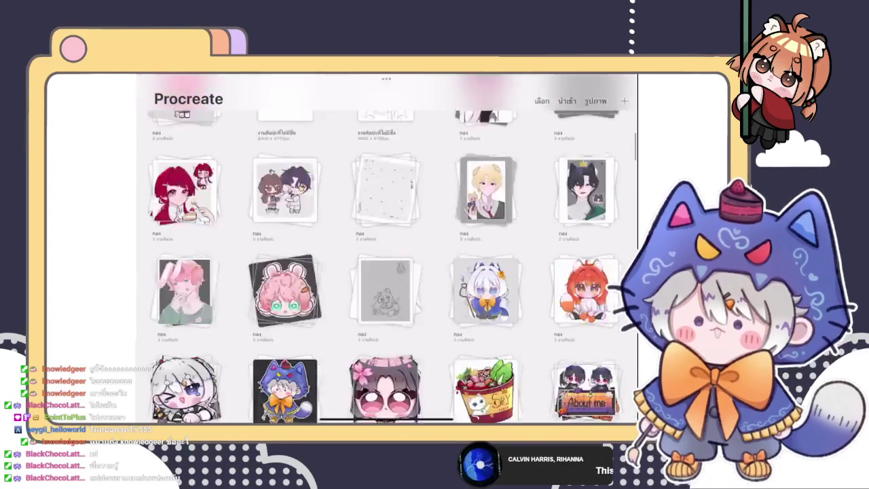
scroll(387, 271, "up", 5)
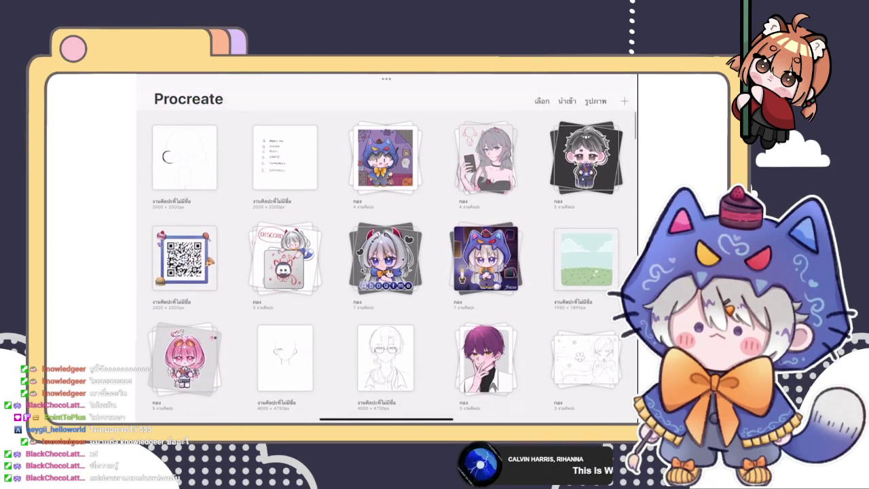
Open the cat-hoodie stack and its second, coloured cat-hood chibi artwork.
left_click(184, 158)
left_click(159, 82)
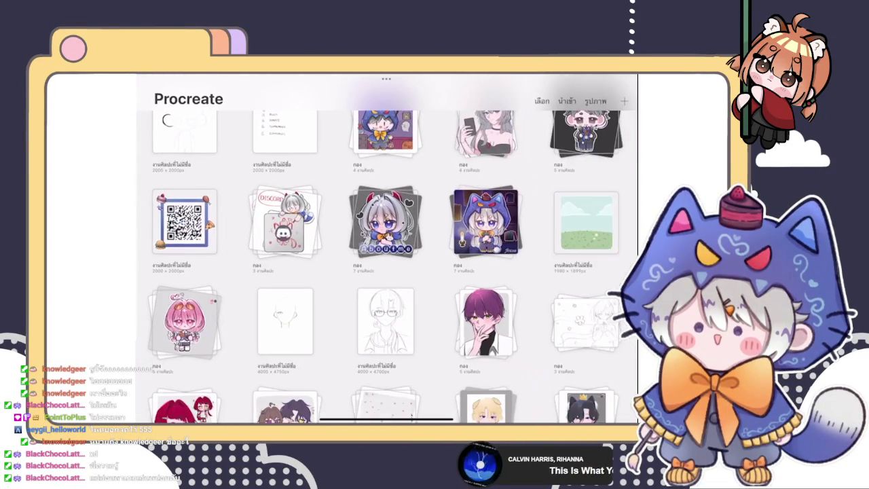
left_click(485, 252)
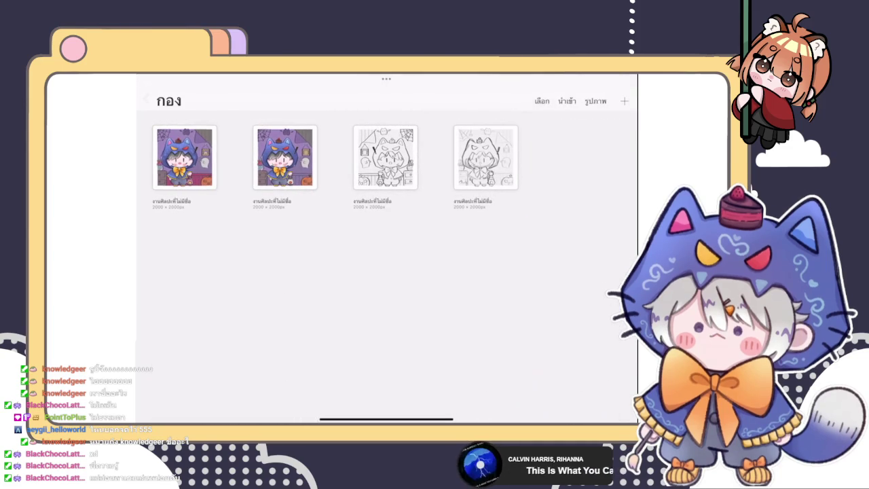
left_click(285, 157)
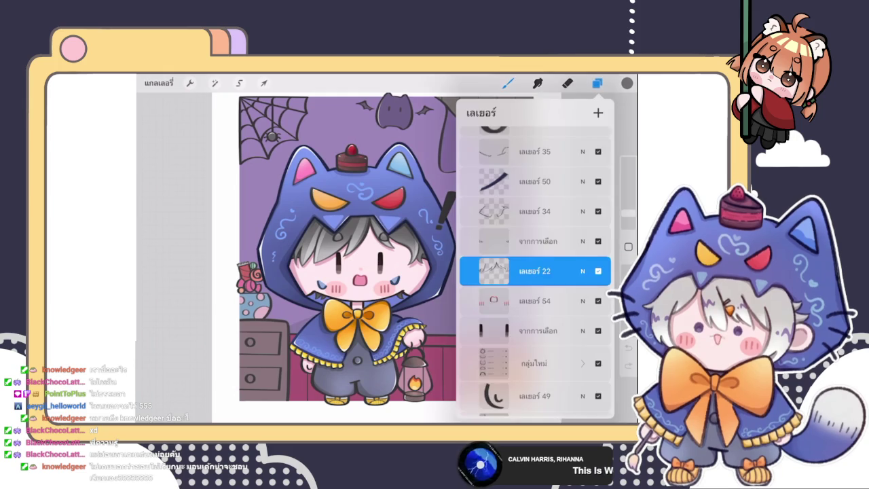
Zoom in on the face and bow, then make จากการเลือก the active layer.
scroll(407, 258, "up", 3)
scroll(421, 258, "up", 1)
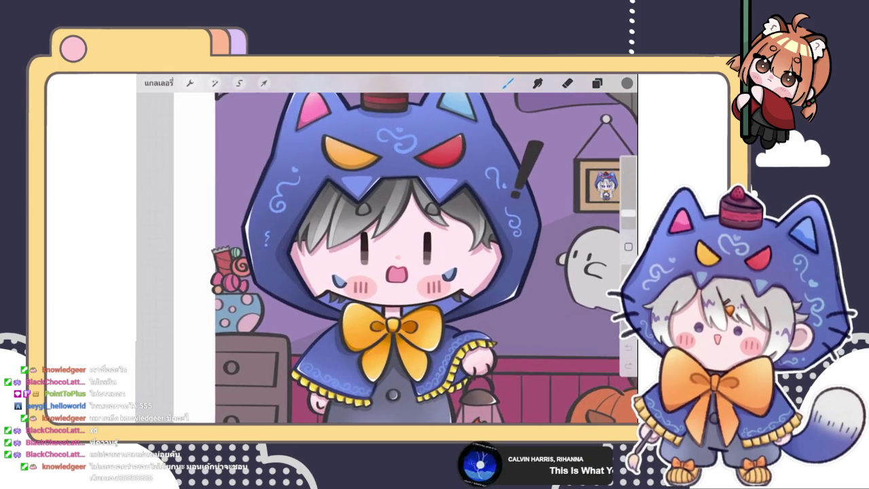
scroll(387, 258, "up", 3)
scroll(388, 258, "up", 3)
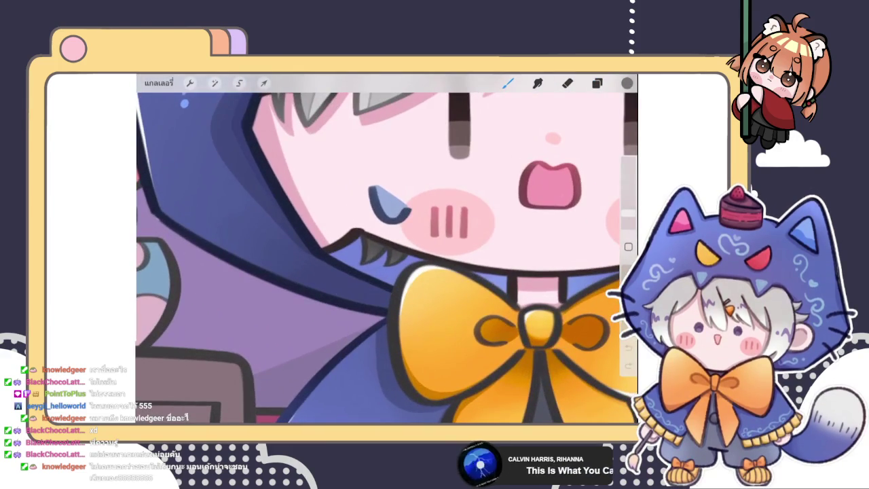
scroll(481, 200, "up", 1)
scroll(408, 258, "up", 2)
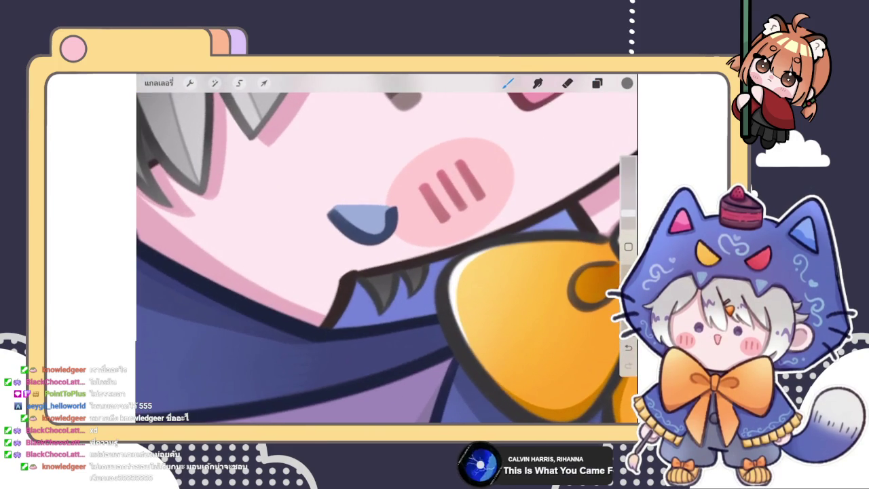
left_click(597, 83)
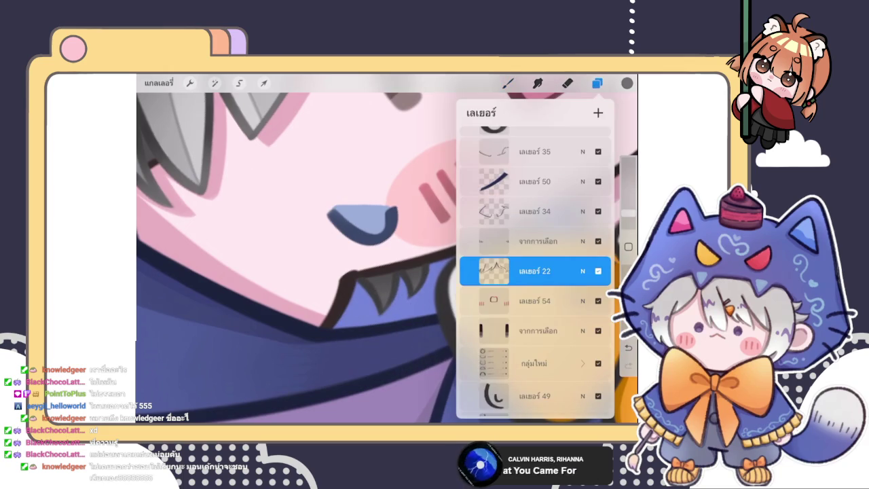
left_click(534, 241)
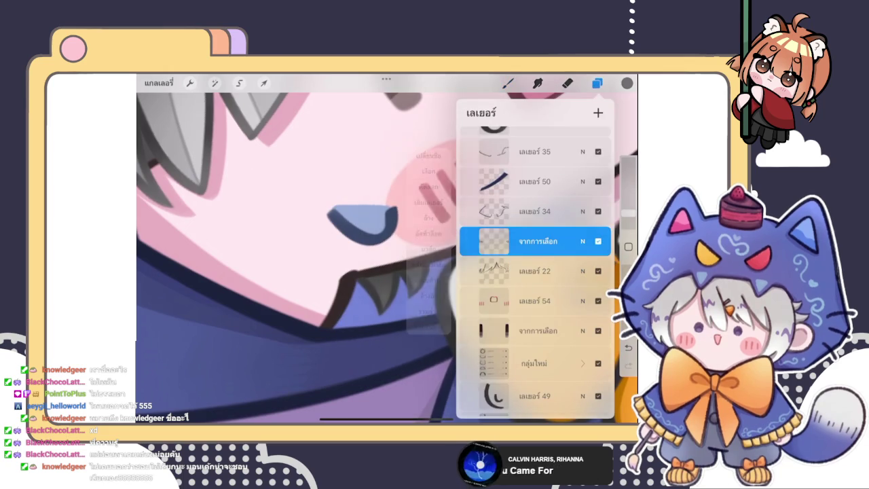
left_click(597, 82)
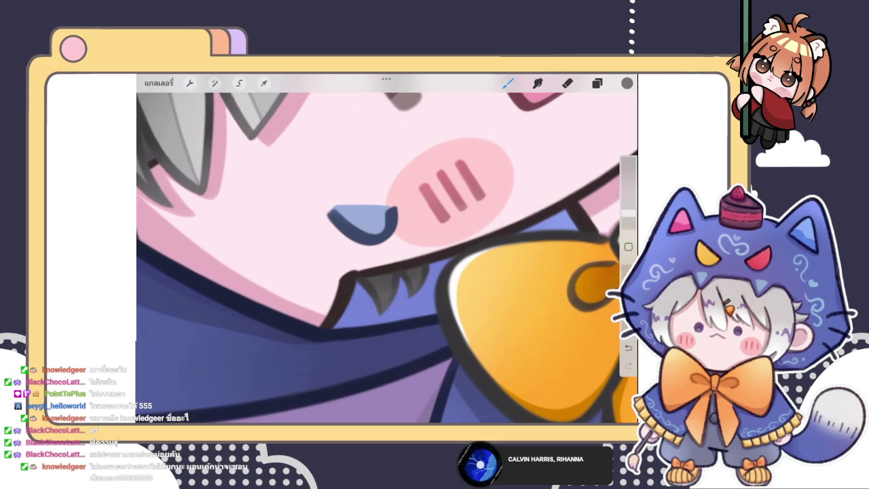
Zoom back out to view the whole illustration.
scroll(387, 258, "down", 3)
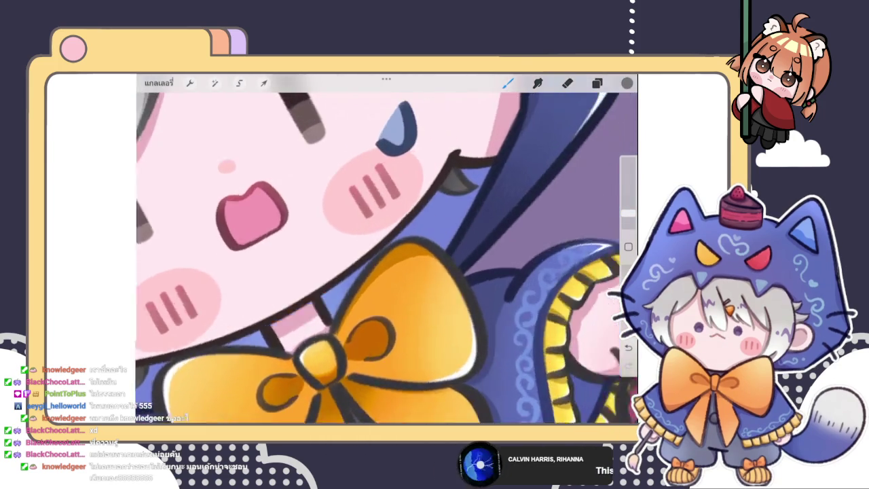
scroll(387, 258, "up", 5)
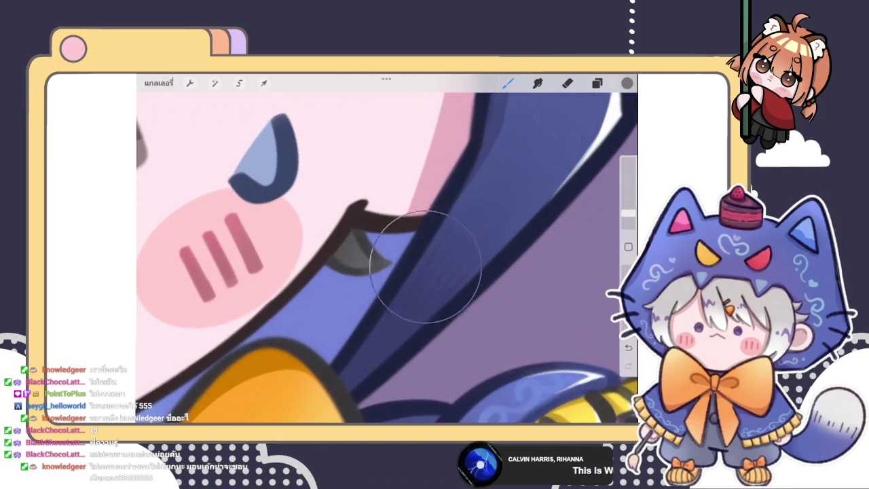
scroll(388, 258, "down", 2)
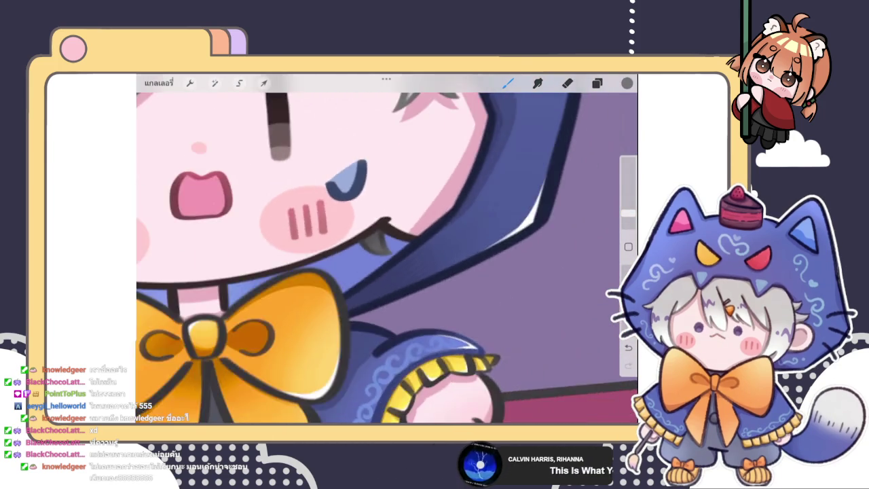
scroll(387, 258, "down", 2)
scroll(387, 259, "down", 2)
scroll(380, 252, "up", 1)
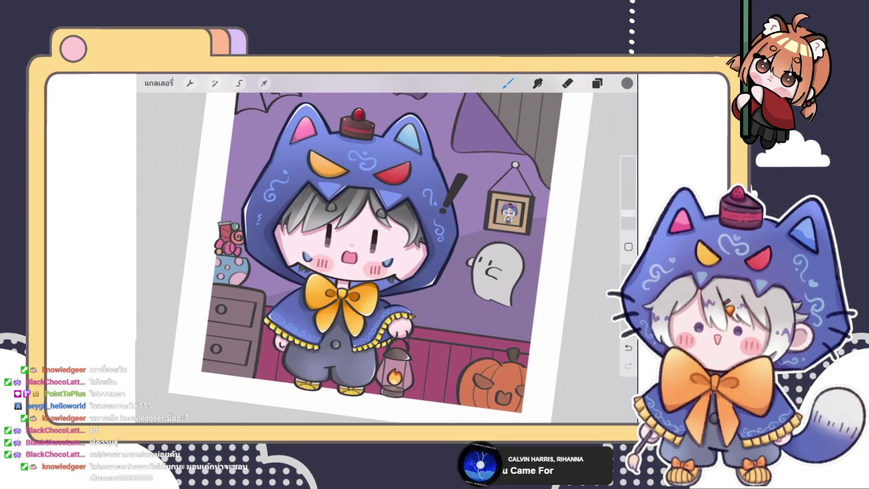
Make เลเยอร์ 35 the active layer and return to the canvas.
left_click(597, 83)
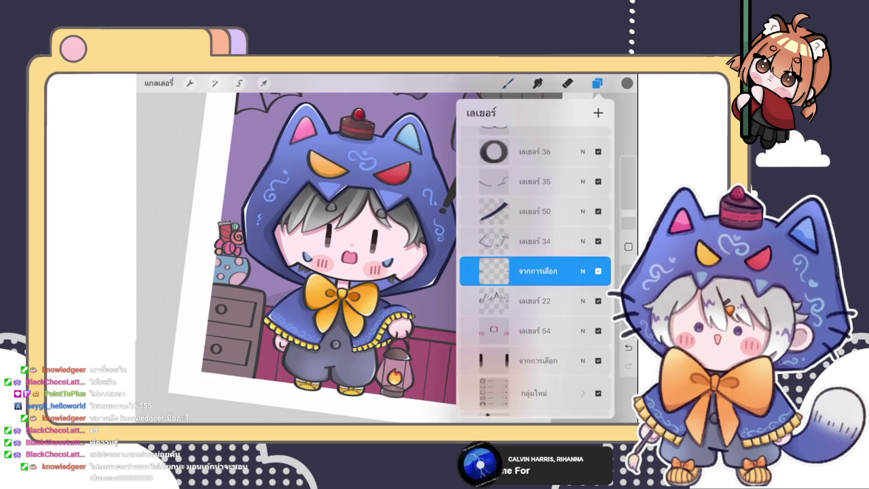
left_click(508, 83)
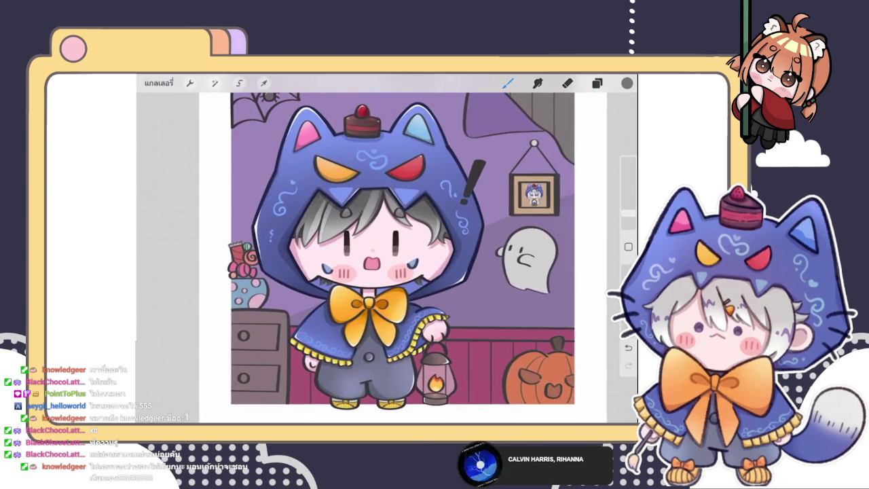
left_click(597, 83)
left_click(597, 83)
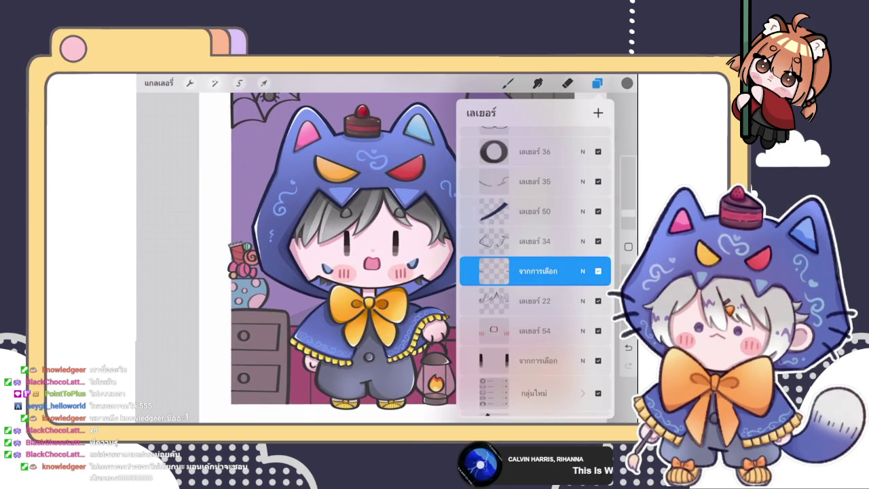
scroll(535, 272, "up", 2)
left_click(535, 239)
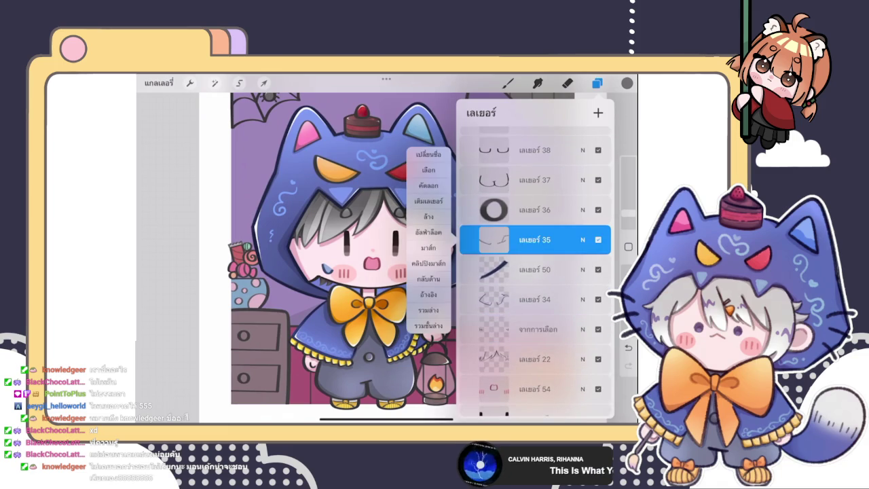
left_click(536, 239)
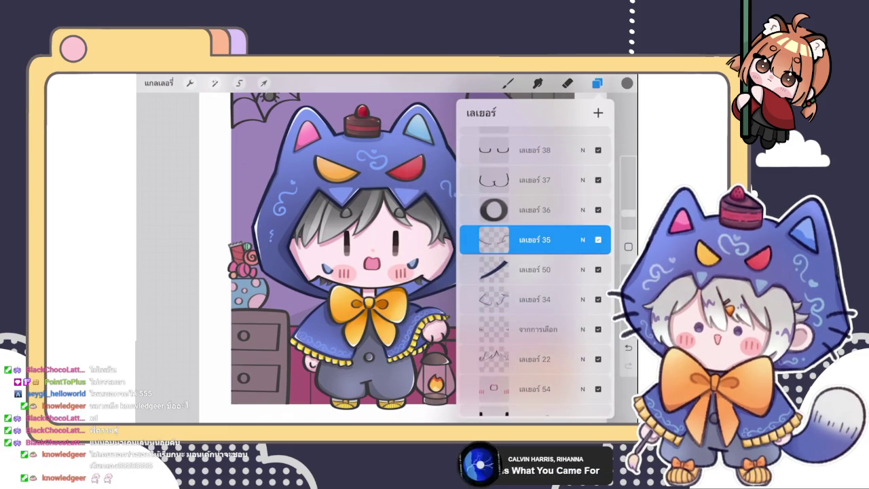
left_click(508, 83)
scroll(387, 251, "up", 5)
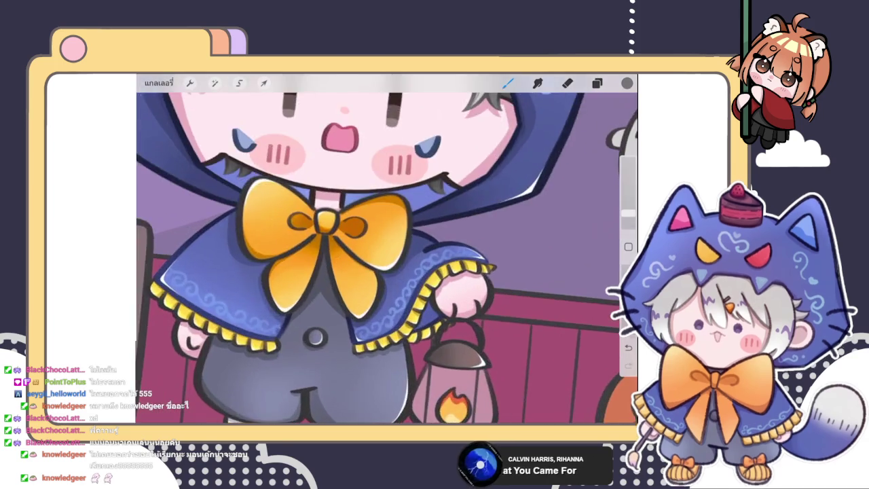
Try a darker sampled cape colour and a black belly outline, undoing both.
left_click_drag(424, 298, 445, 250)
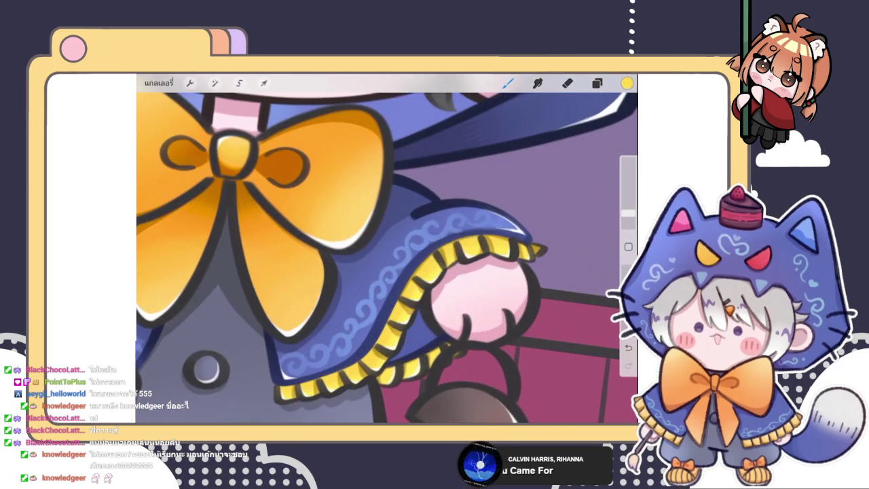
left_click(627, 82)
left_click_drag(519, 197, 529, 205)
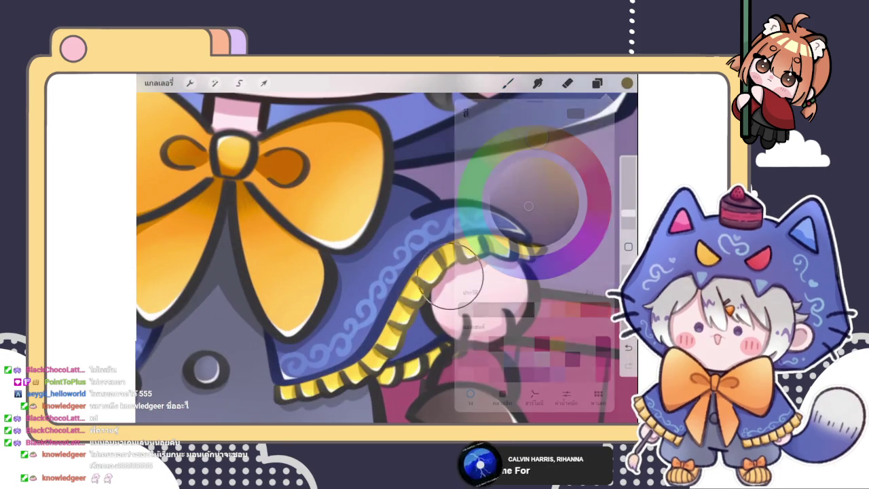
scroll(296, 248, "down", 2)
key("ctrl+z")
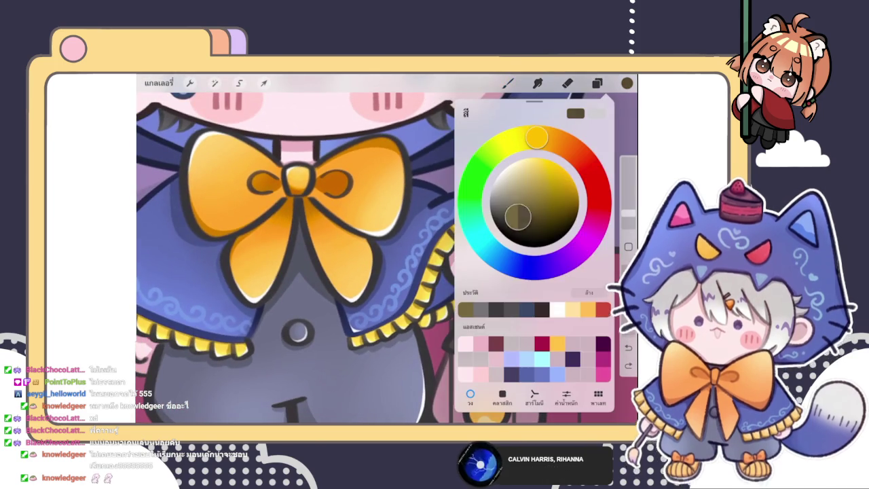
left_click(627, 83)
left_click_drag(408, 306, 428, 346)
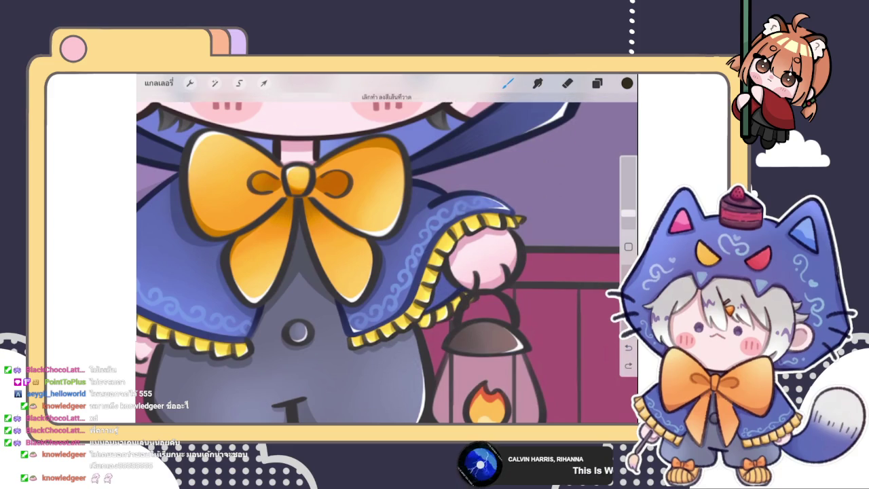
key("ctrl+z")
scroll(387, 251, "down", 3)
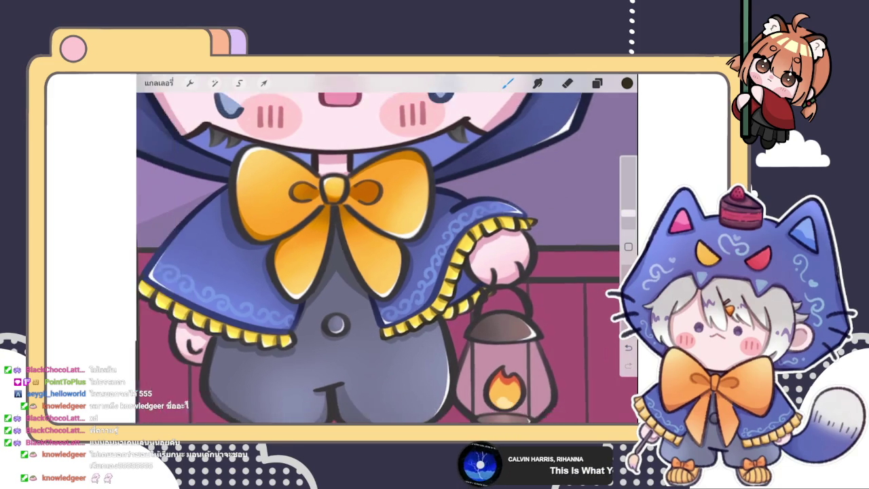
scroll(387, 252, "down", 2)
Pick a dark olive brown and outline the yellow ruffle's right edge.
left_click(627, 83)
left_click(525, 220)
left_click(360, 350)
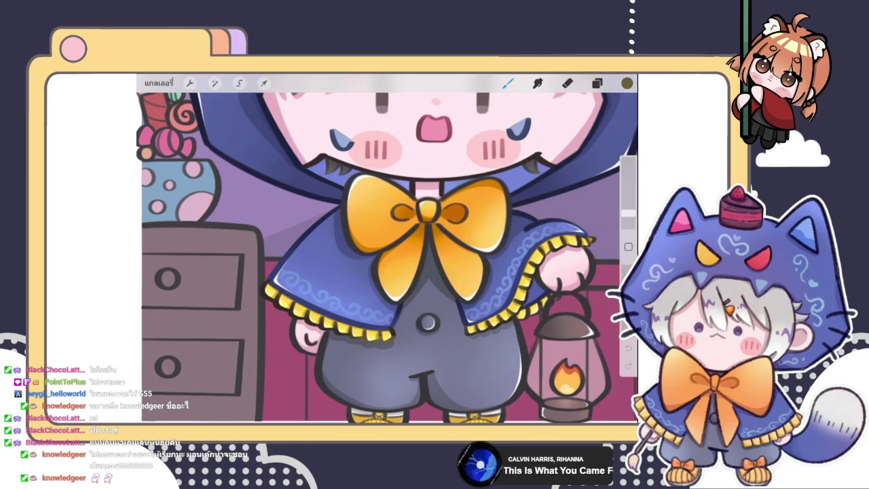
scroll(387, 258, "up", 3)
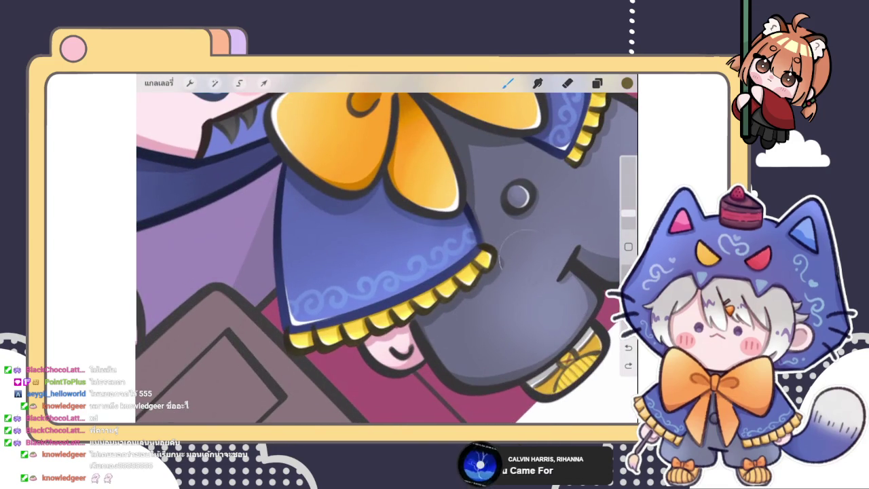
scroll(387, 258, "down", 3)
scroll(387, 258, "up", 3)
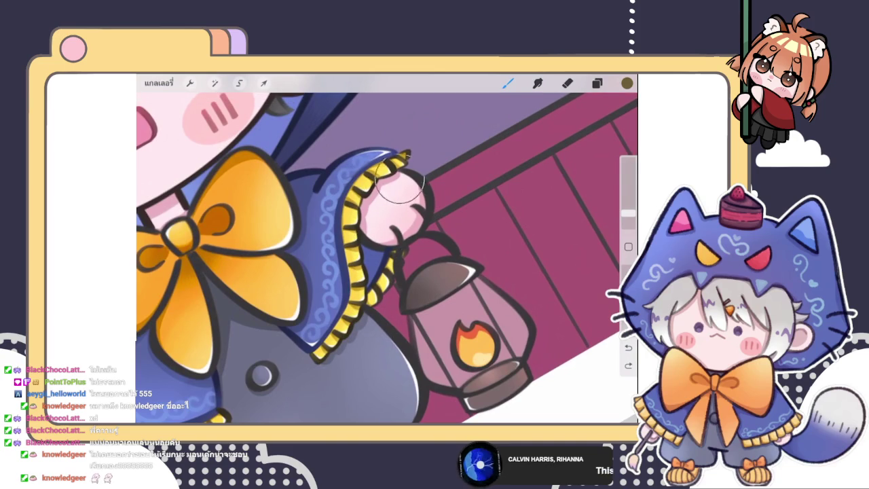
left_click_drag(381, 250, 391, 286)
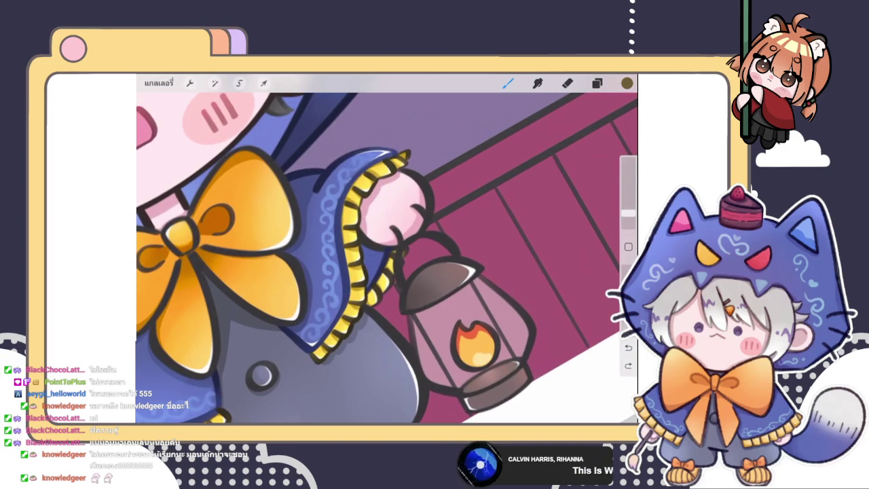
Shrink the brush and outline the pink hand's lower edge and the lantern lid's left side.
left_click_drag(629, 213, 628, 217)
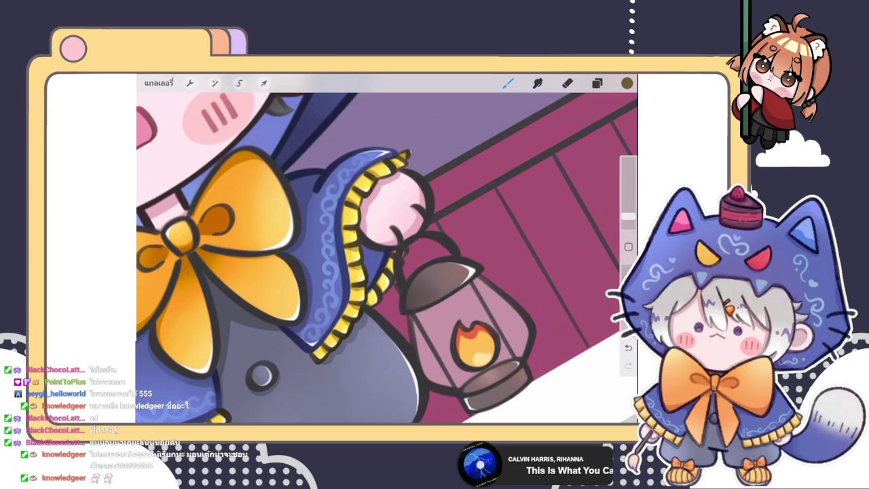
left_click_drag(371, 237, 387, 245)
left_click_drag(404, 288, 427, 266)
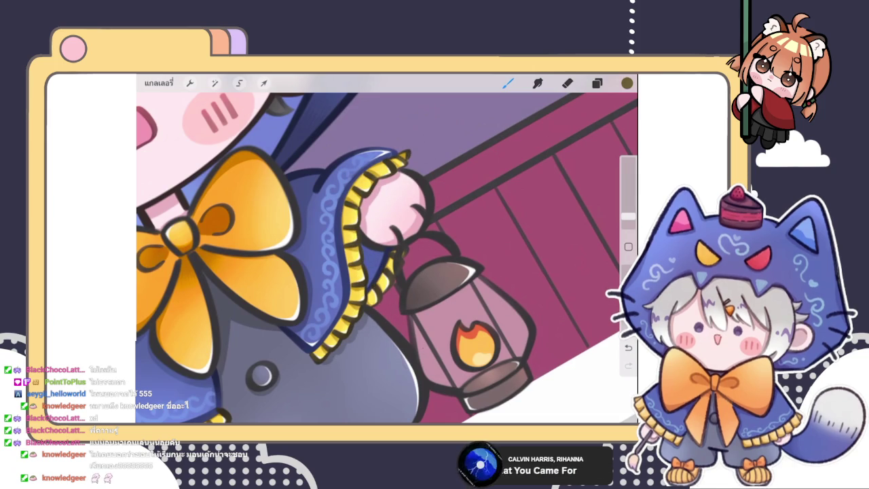
scroll(407, 224, "up", 5)
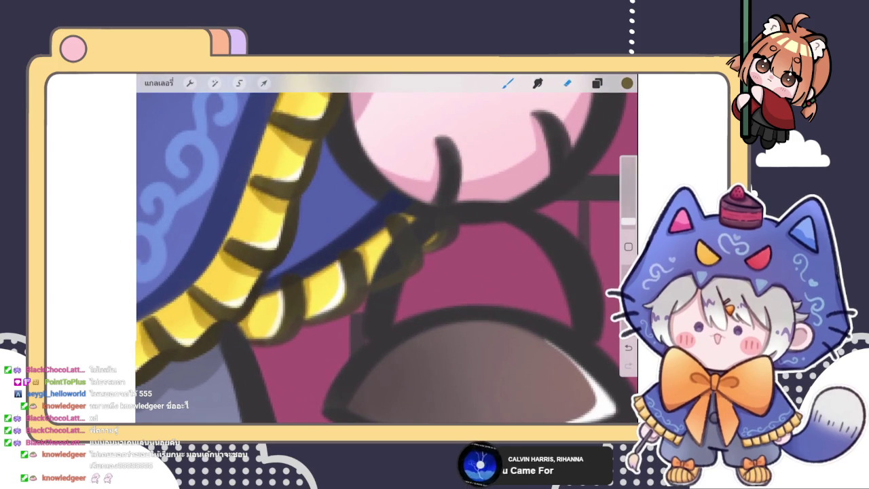
Switch to the eraser, undo an unwanted stroke, then return to the brush.
key("e")
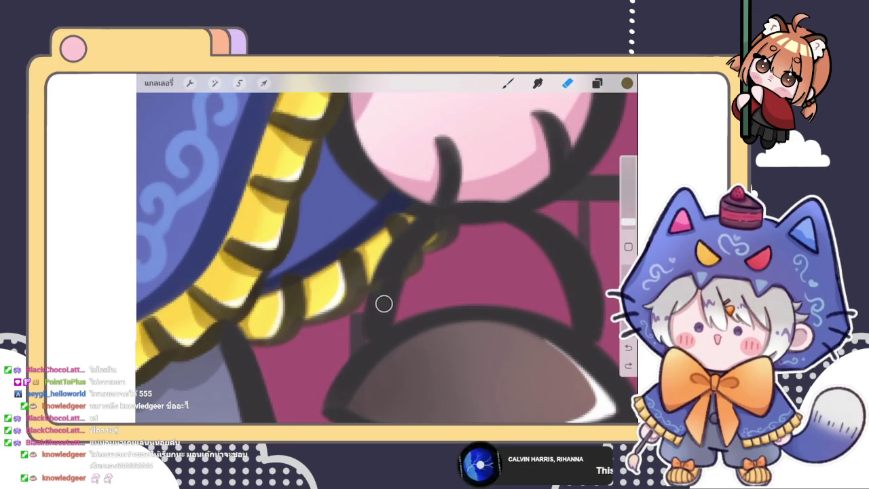
key("ctrl+z")
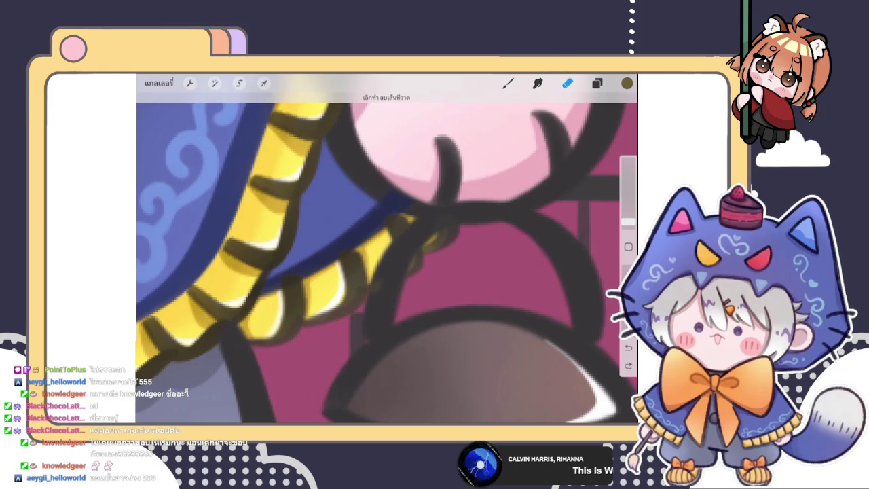
left_click_drag(413, 233, 394, 273)
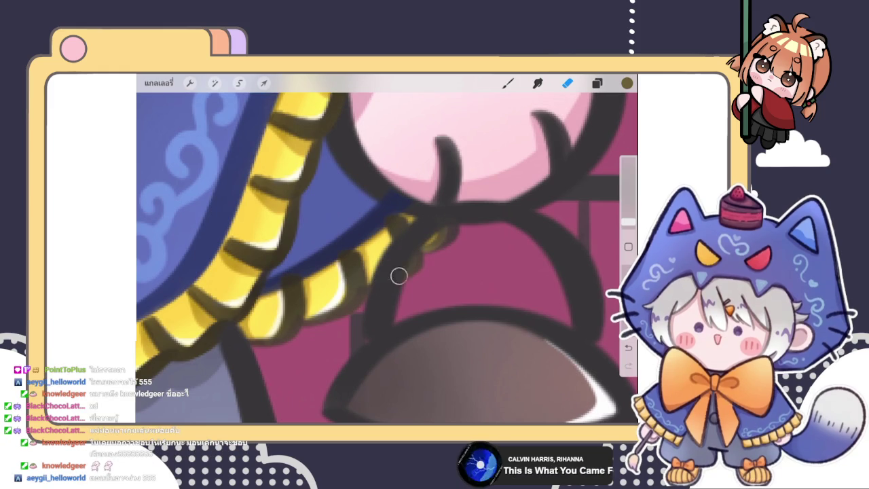
scroll(387, 258, "down", 5)
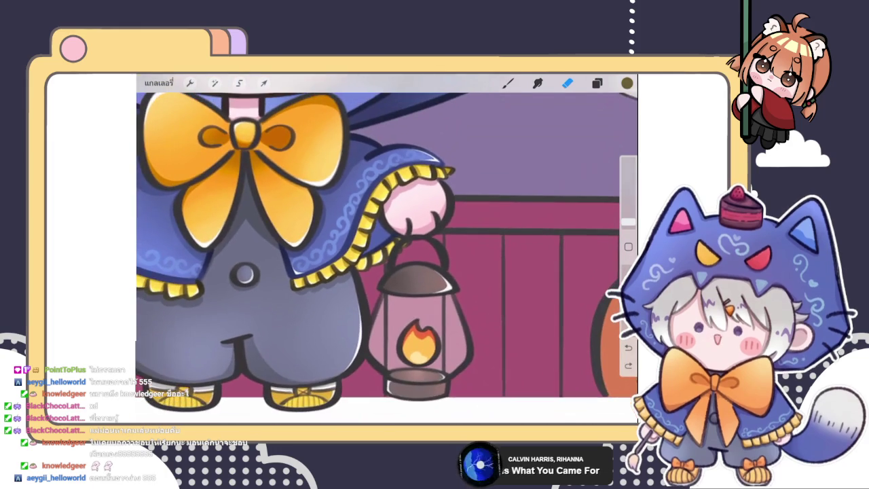
scroll(388, 251, "down", 5)
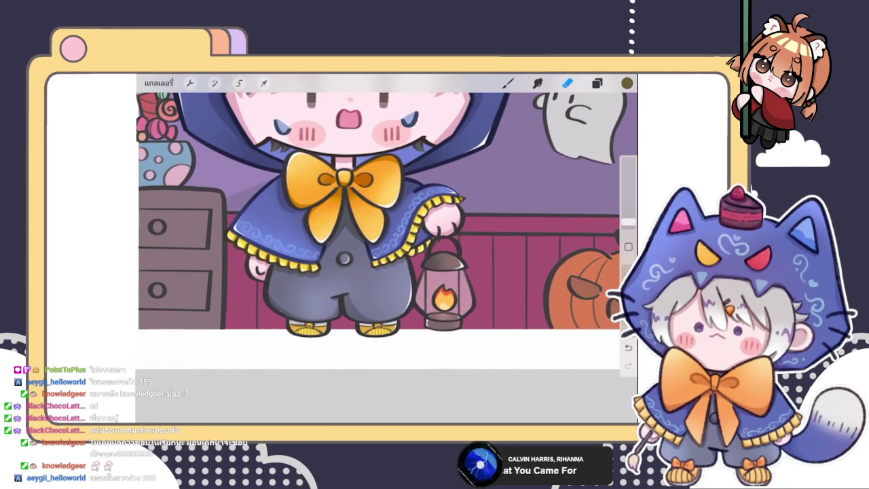
left_click(508, 82)
scroll(387, 224, "up", 3)
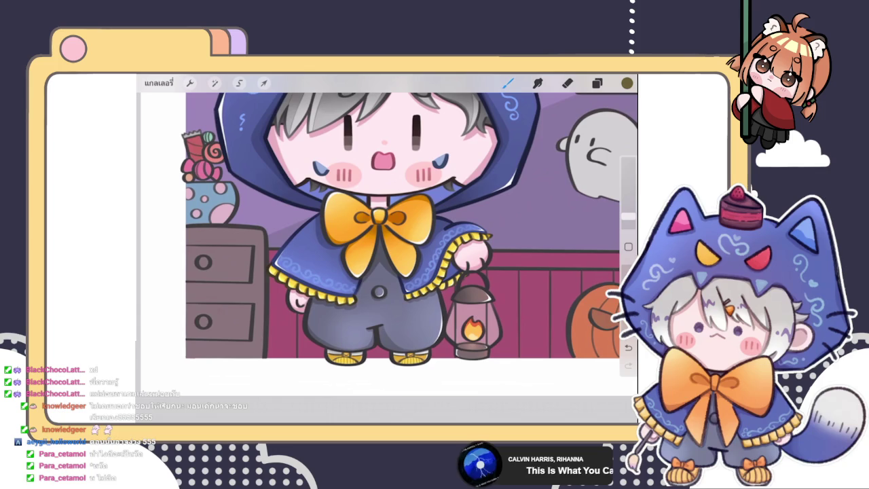
left_click(597, 83)
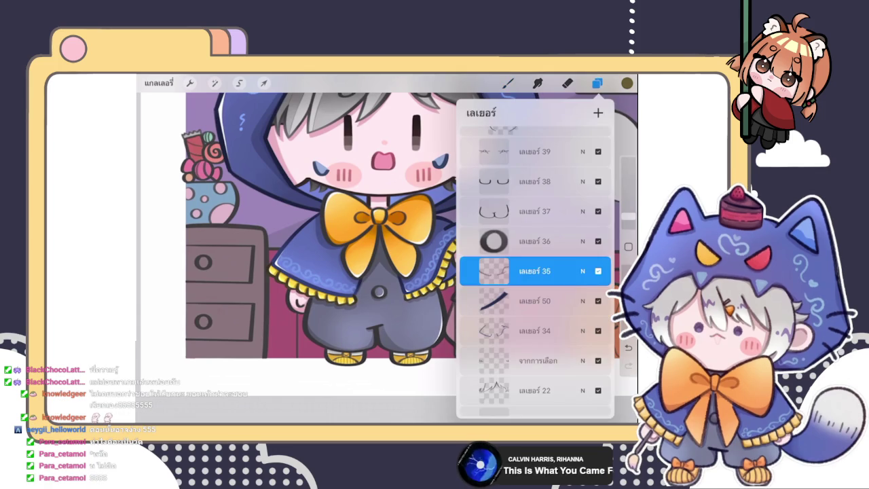
Make layer 36 the working layer and return to painting.
left_click(536, 241)
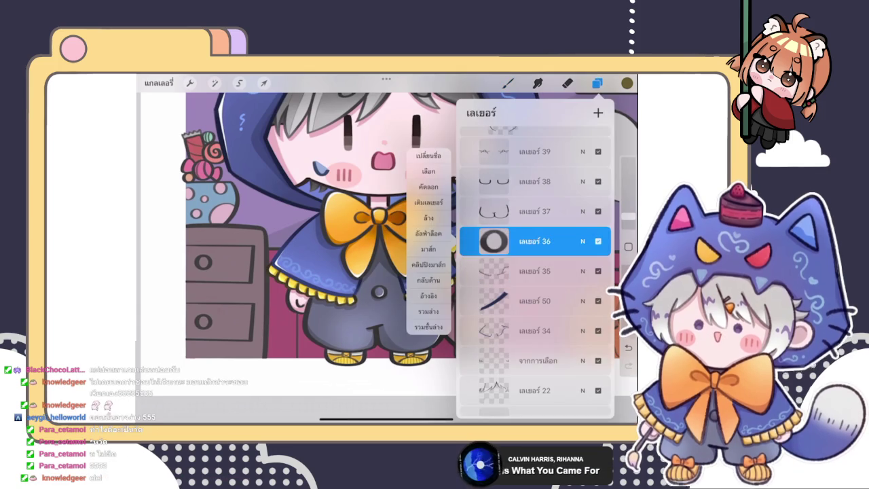
scroll(306, 238, "up", 3)
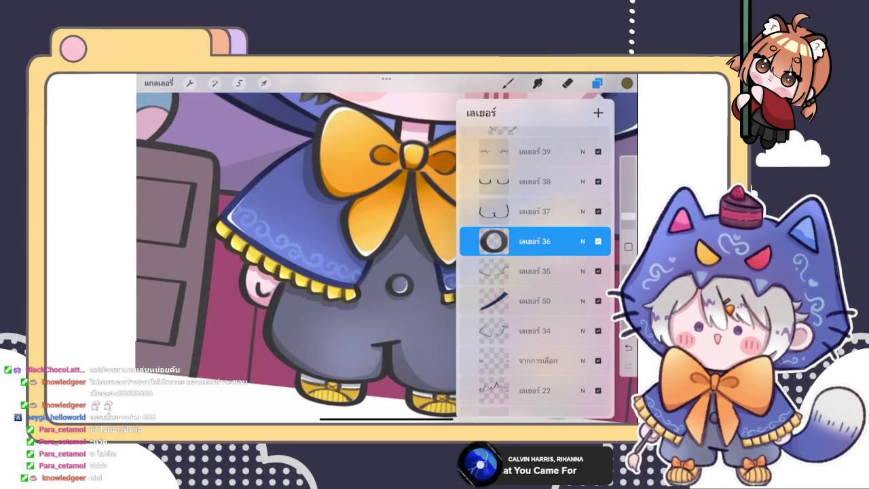
left_click(508, 83)
left_click(418, 255)
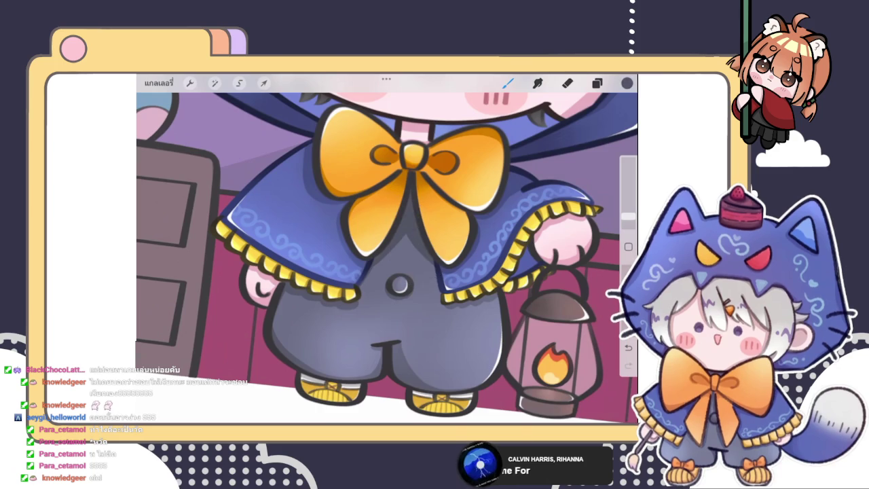
Darken the current paint colour slightly in the colour picker.
left_click(627, 82)
left_click(627, 83)
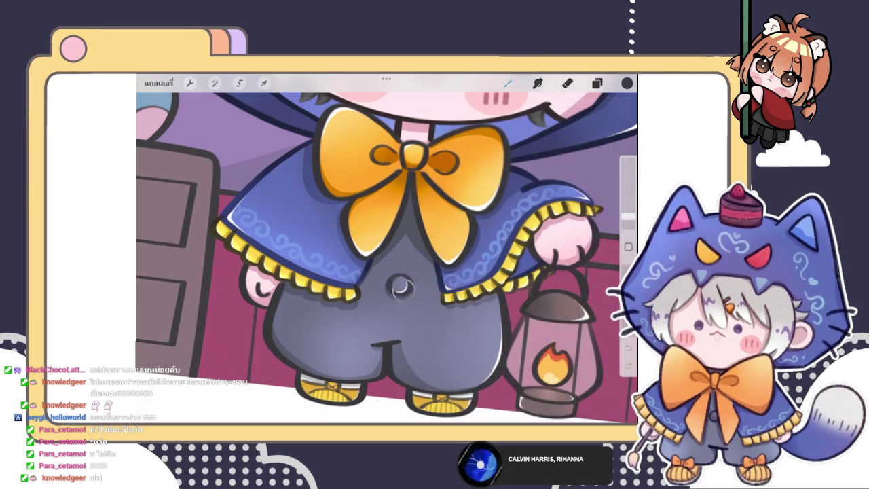
scroll(398, 306, "up", 5)
left_click(627, 83)
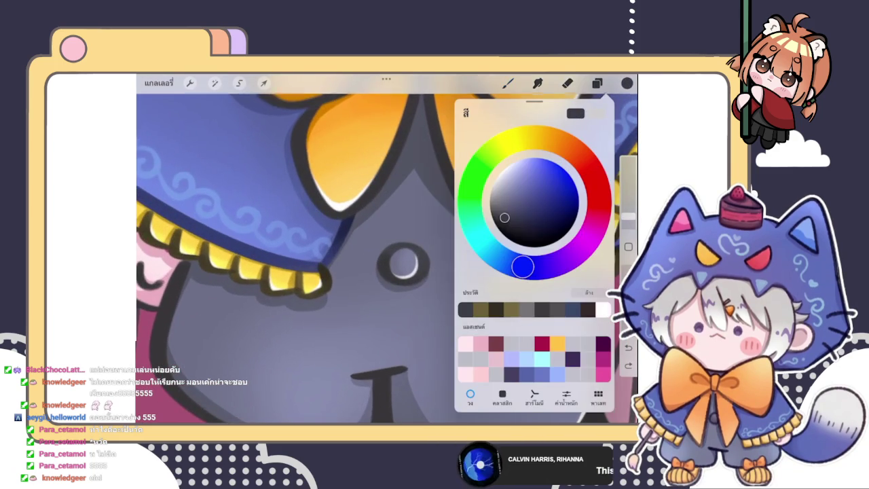
left_click(627, 83)
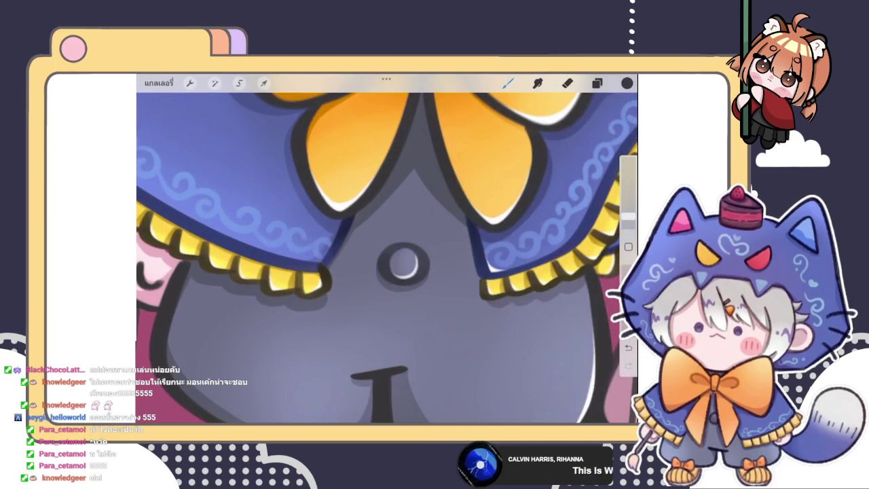
left_click(627, 82)
left_click_drag(508, 218, 510, 228)
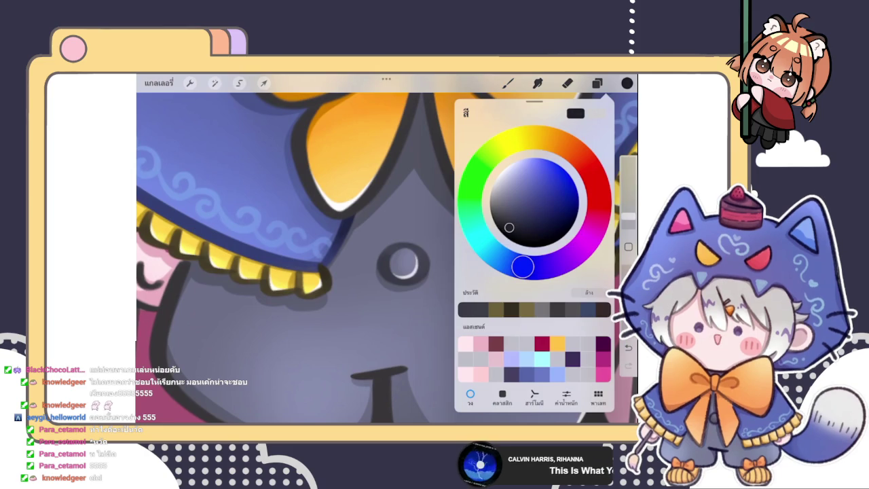
left_click(508, 83)
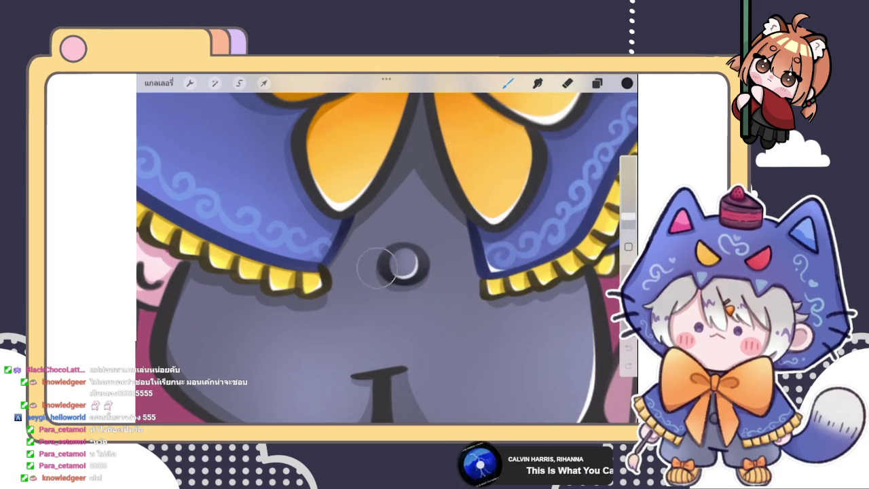
scroll(387, 258, "down", 5)
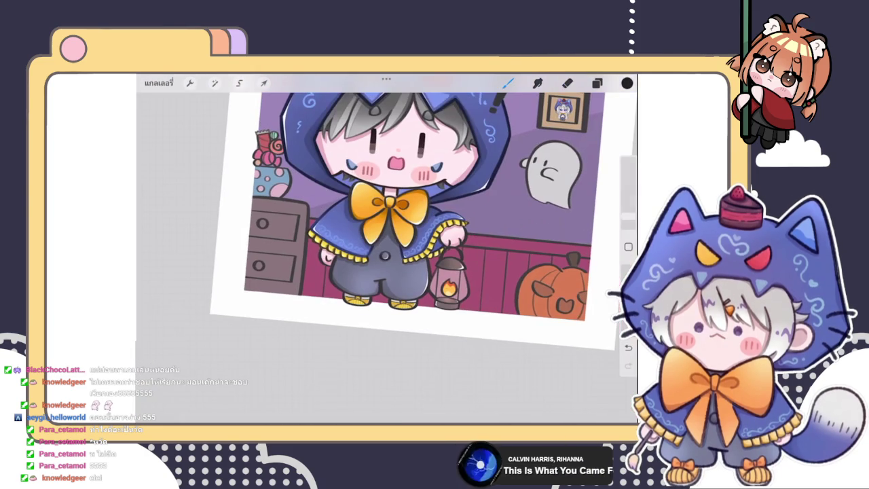
scroll(387, 258, "up", 5)
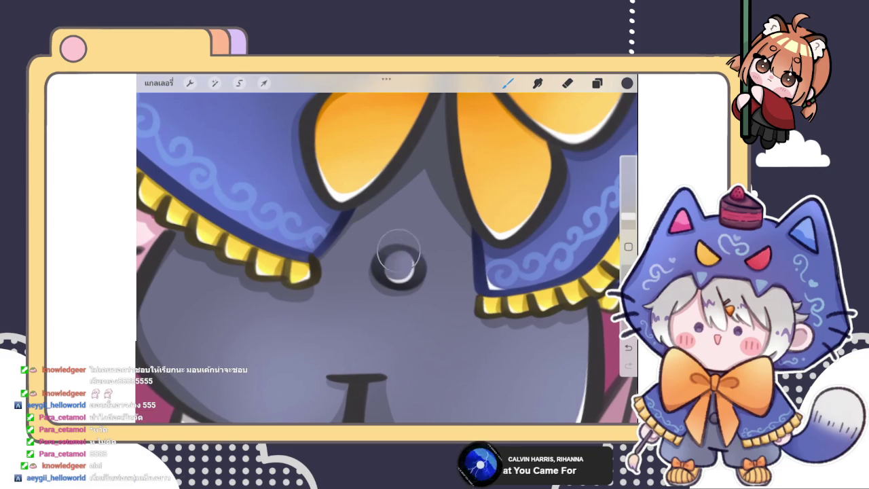
Pick a lighter blue-violet from the colour disc for the overalls button.
left_click(627, 83)
left_click_drag(509, 215, 519, 187)
left_click(404, 239)
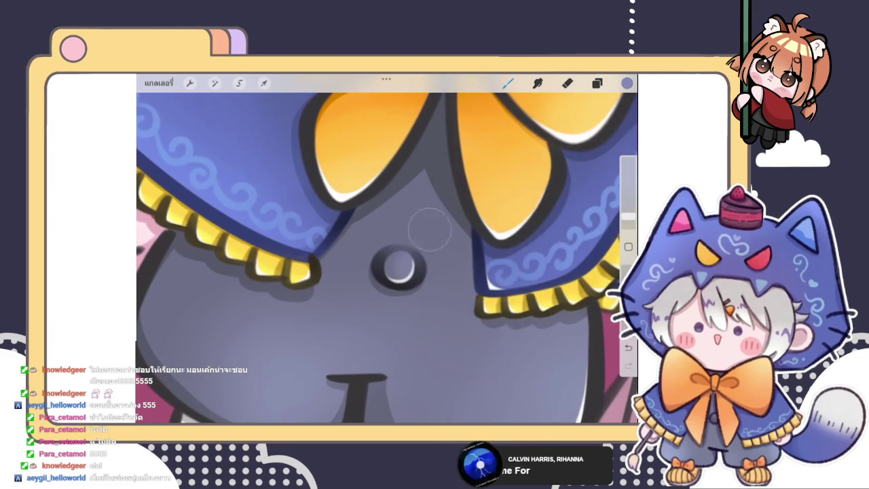
scroll(400, 232, "down", 10)
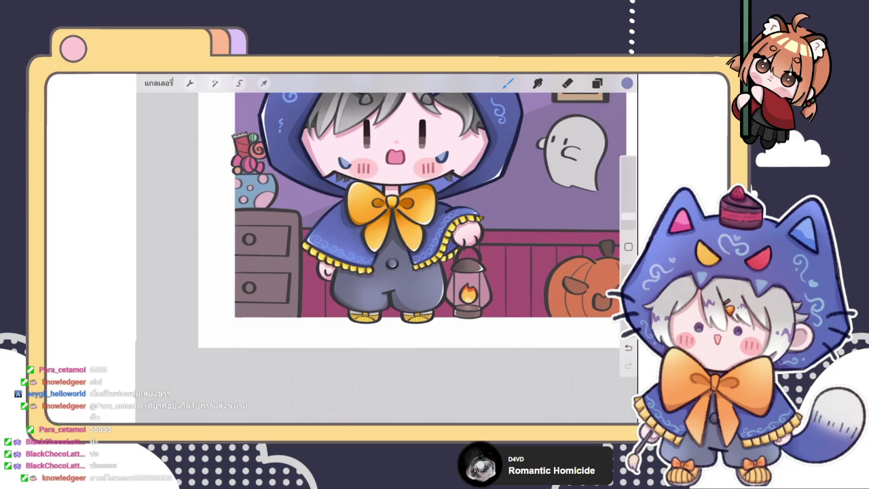
Make layer 37 the working layer.
left_click(597, 83)
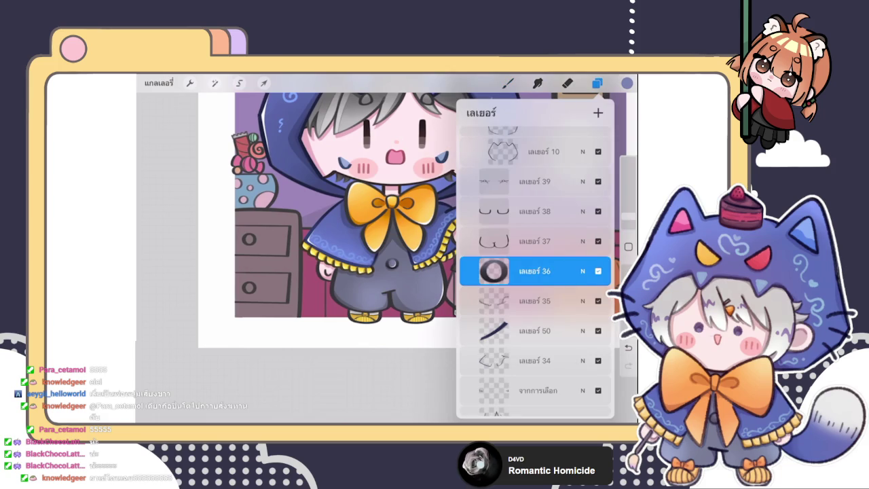
left_click(534, 241)
left_click(508, 83)
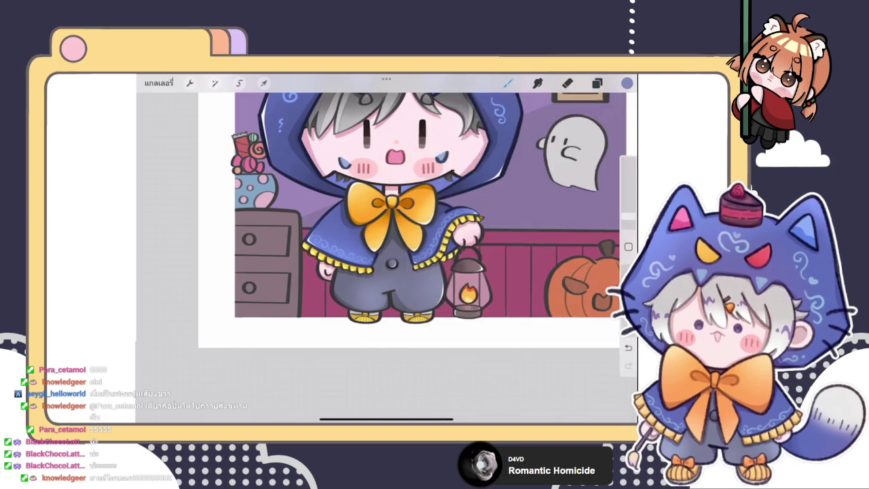
left_click(305, 204)
Enlarge the brush and soften the left trouser leg's shading with the sampled grey-blue.
scroll(381, 258, "up", 5)
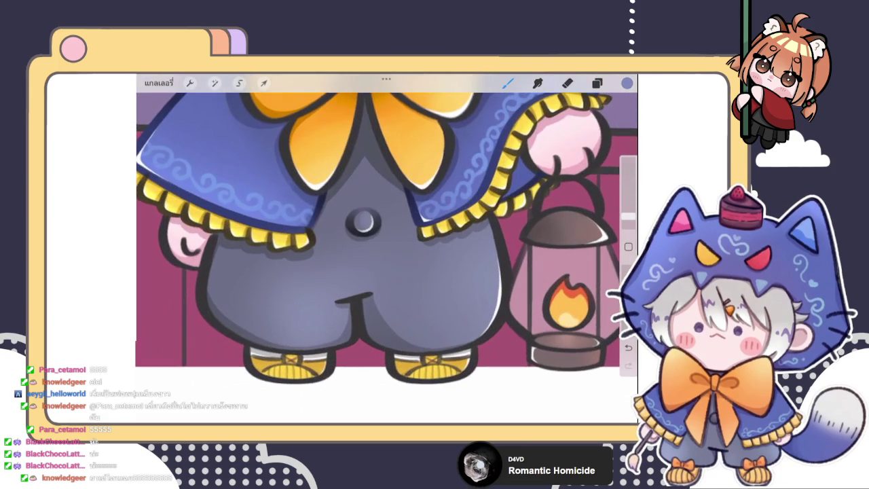
left_click(367, 224)
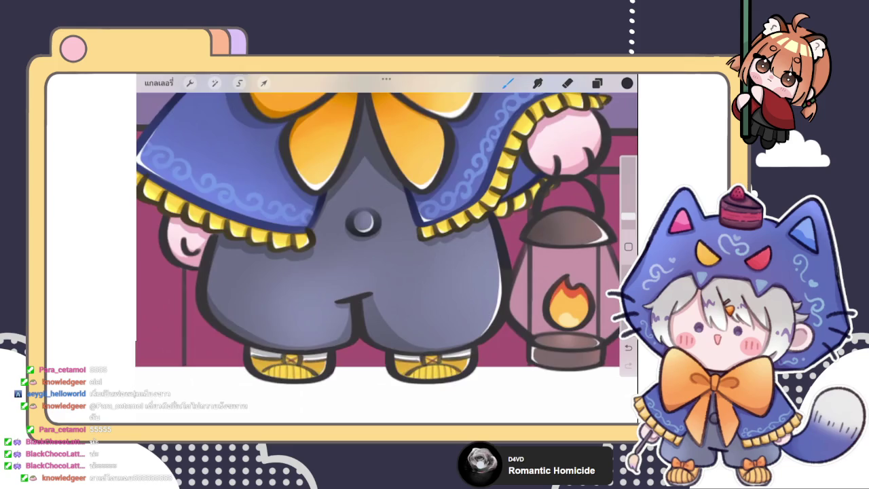
scroll(387, 258, "down", 3)
left_click_drag(628, 218, 628, 202)
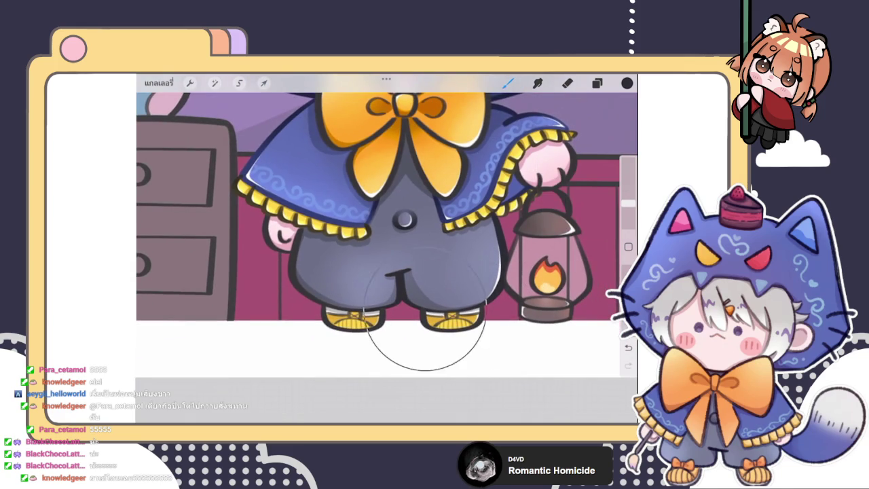
left_click(516, 265)
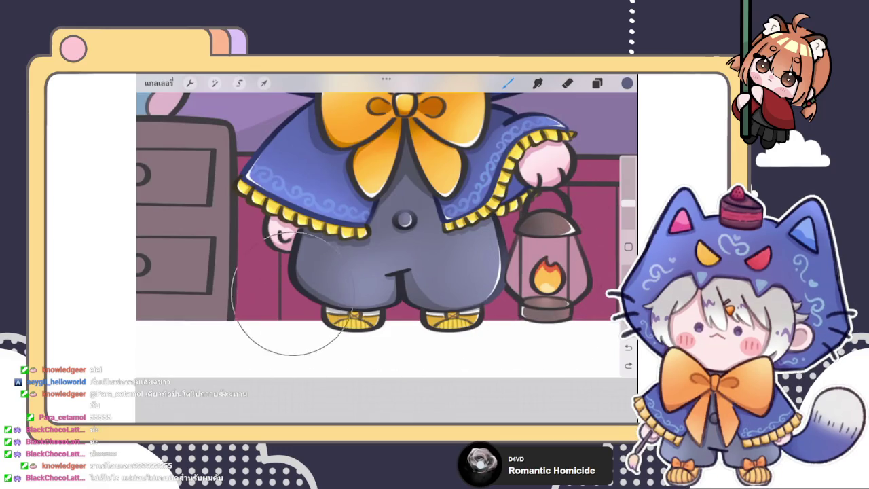
left_click_drag(294, 299, 271, 305)
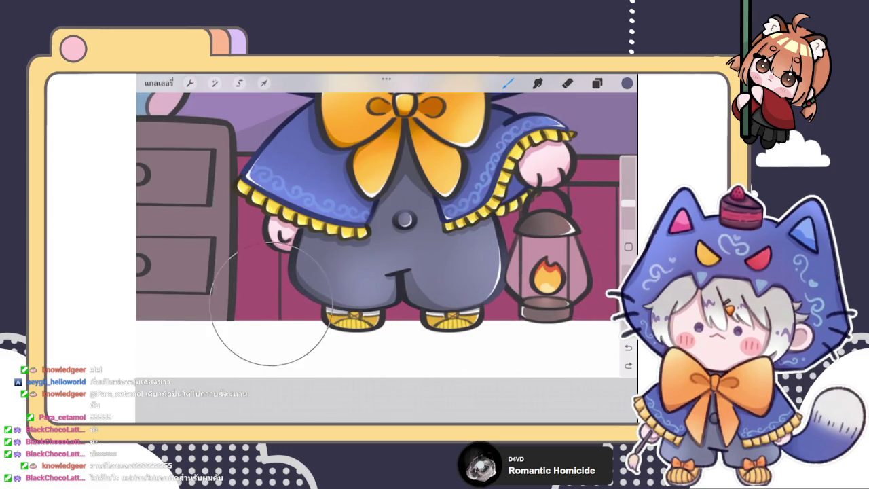
Set the paint colour to black and shrink the brush to about 3%.
scroll(387, 204, "down", 2)
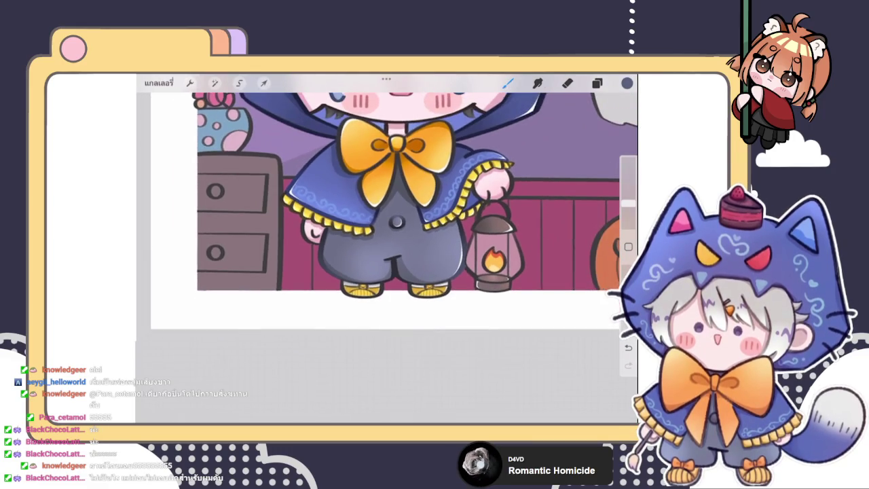
scroll(388, 224, "up", 2)
scroll(387, 224, "up", 2)
left_click(627, 82)
left_click_drag(515, 204, 517, 231)
left_click_drag(628, 202, 628, 214)
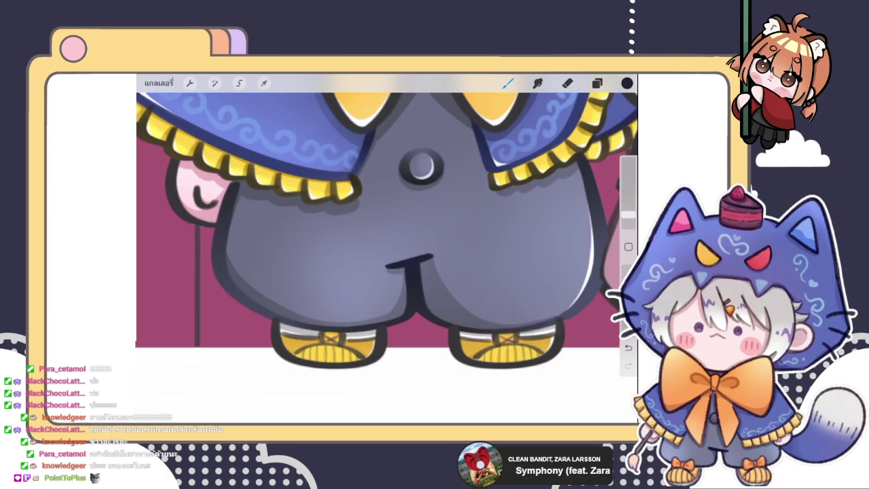
Check the current paint colour and zoom in around the legs.
scroll(387, 249, "down", 5)
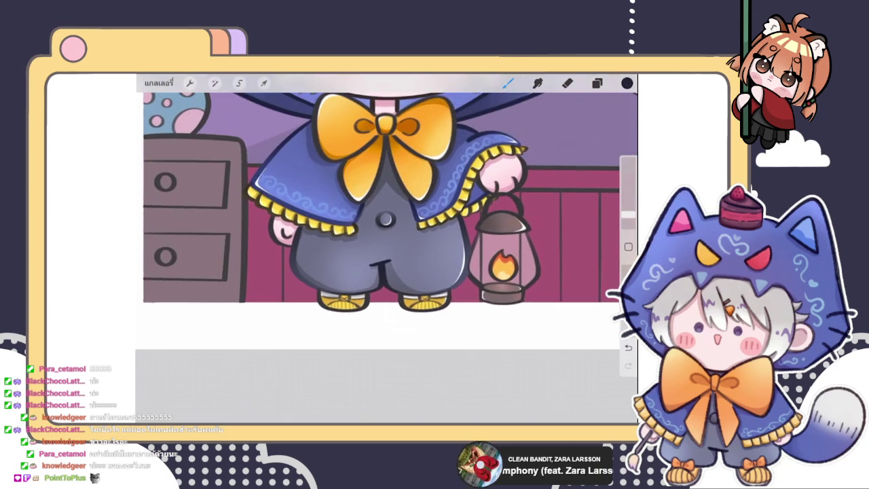
scroll(386, 249, "up", 5)
left_click(627, 82)
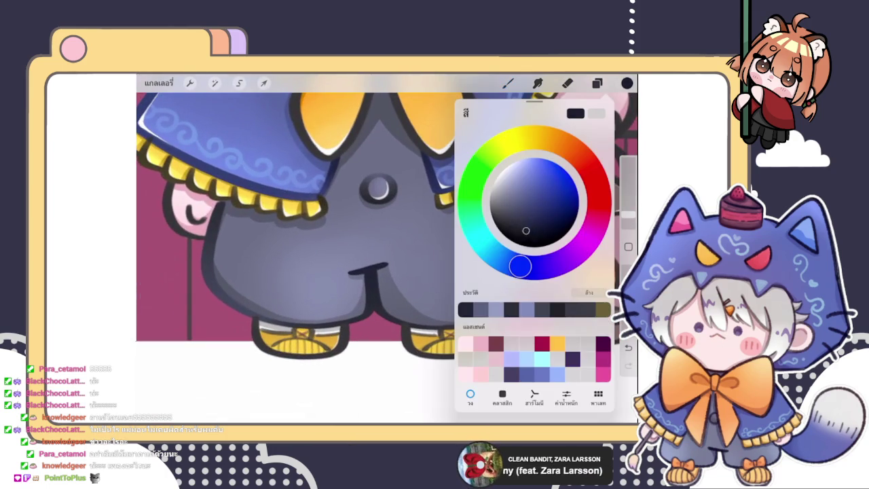
left_click(626, 83)
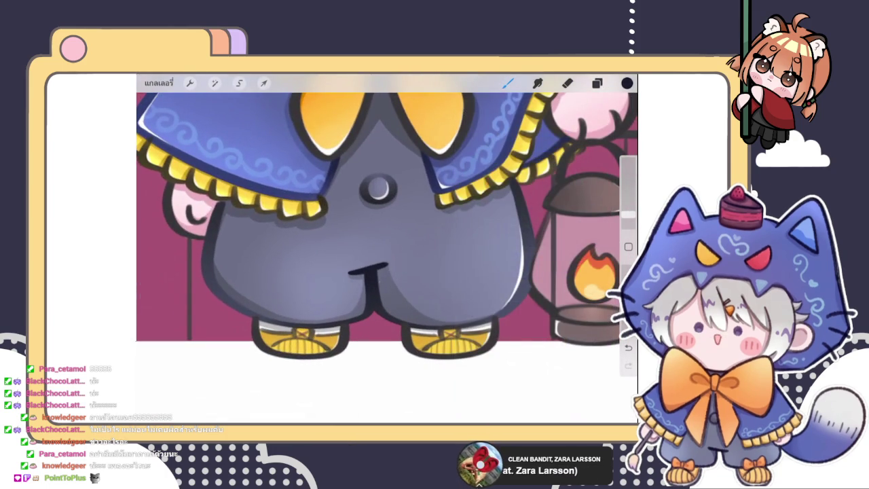
scroll(387, 218, "down", 3)
scroll(386, 217, "down", 1)
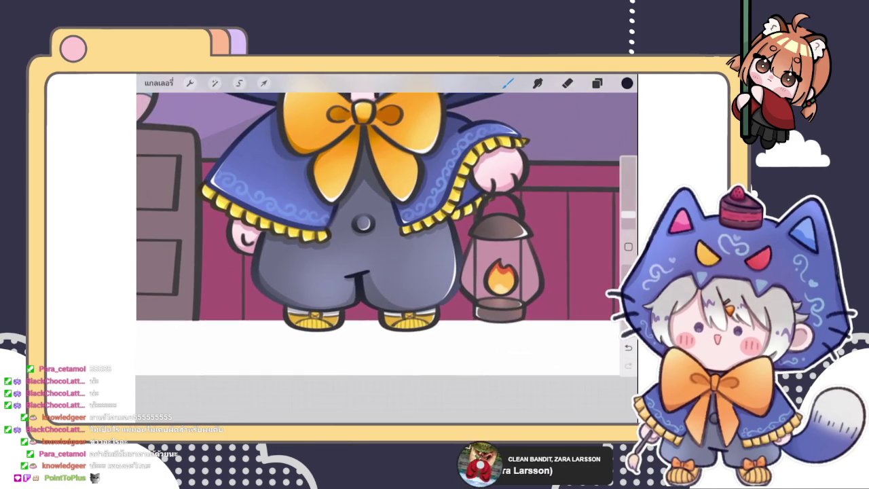
scroll(387, 203, "down", 3)
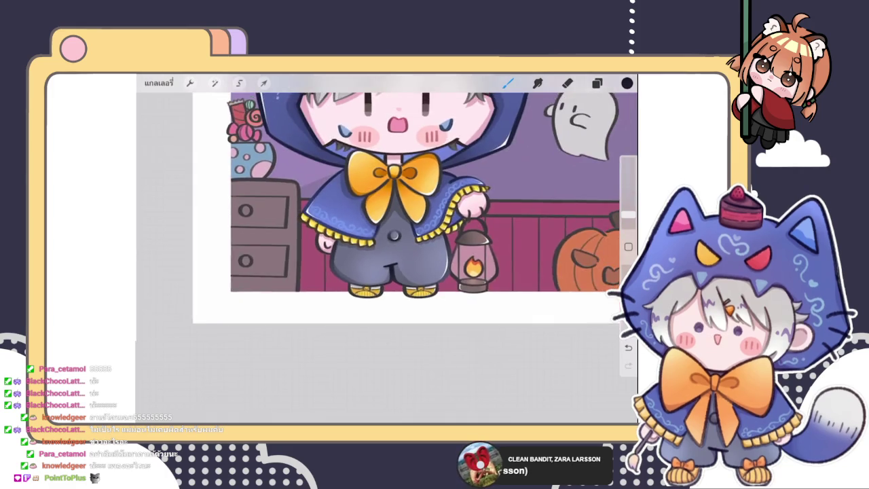
scroll(408, 203, "up", 2)
scroll(408, 203, "up", 1)
scroll(407, 204, "up", 2)
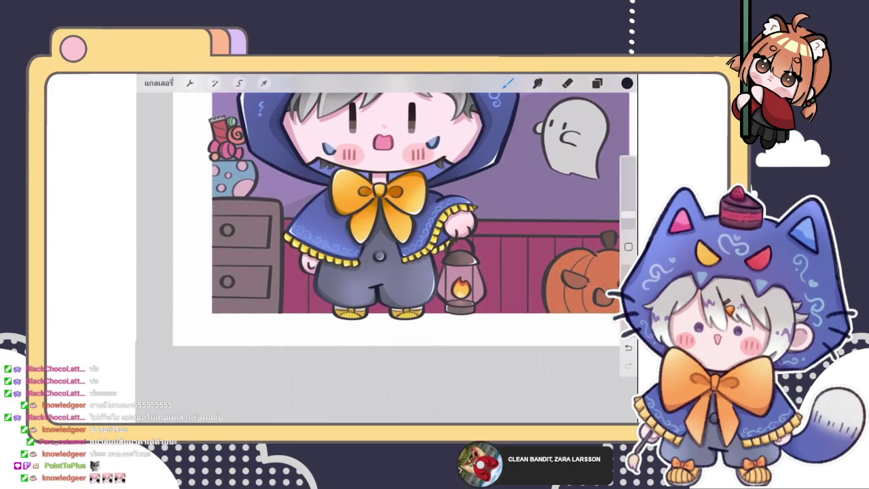
scroll(387, 204, "up", 1)
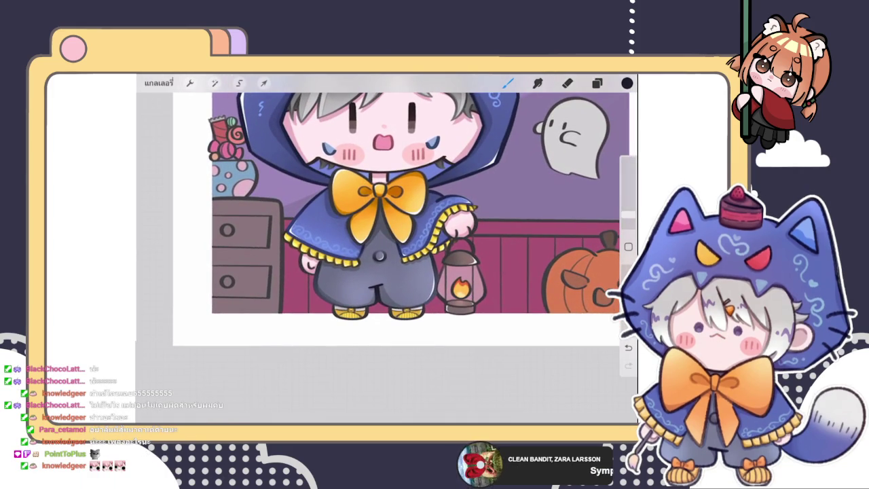
scroll(388, 204, "down", 2)
scroll(387, 204, "up", 4)
Eyedrop a colour from the lantern and smooth the dark shading between the legs.
left_click(577, 195)
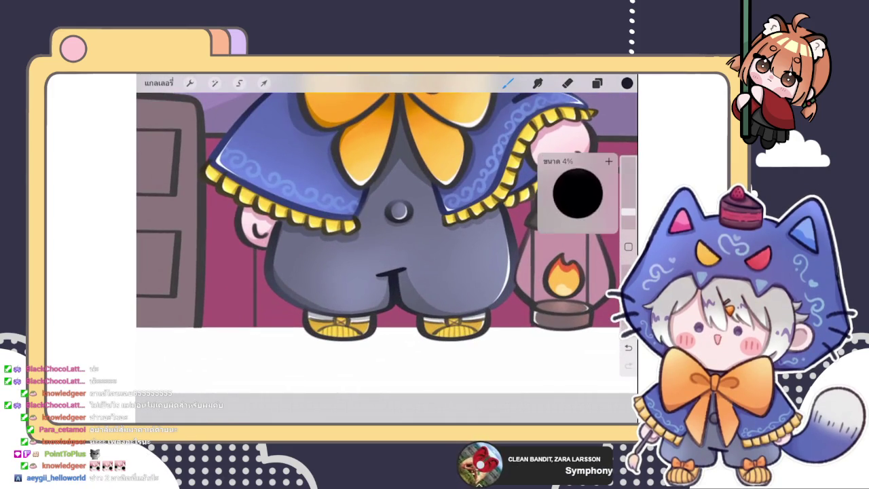
mouse_move(387, 272)
left_mouse_down()
mouse_move(407, 278)
mouse_move(427, 321)
mouse_move(401, 332)
left_mouse_up()
left_click_drag(380, 292, 421, 340)
mouse_move(400, 282)
left_mouse_down()
mouse_move(428, 329)
mouse_move(455, 346)
left_mouse_up()
scroll(387, 204, "down", 3)
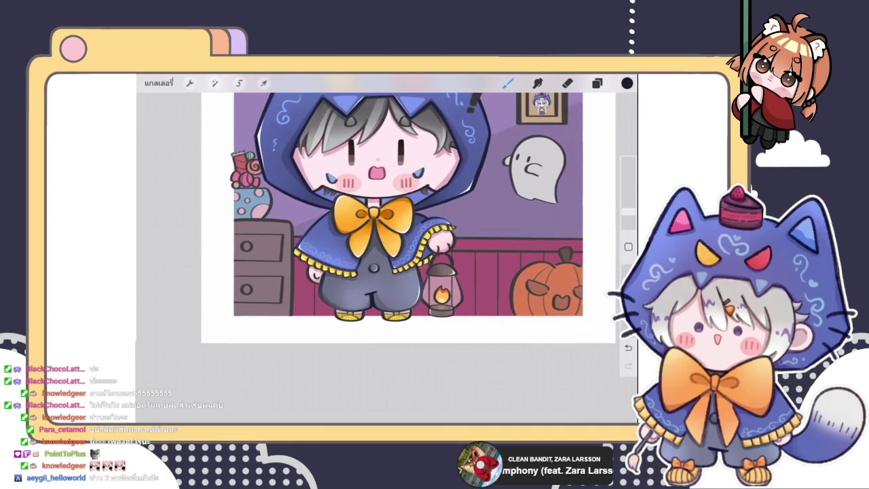
scroll(387, 204, "up", 3)
scroll(387, 204, "down", 3)
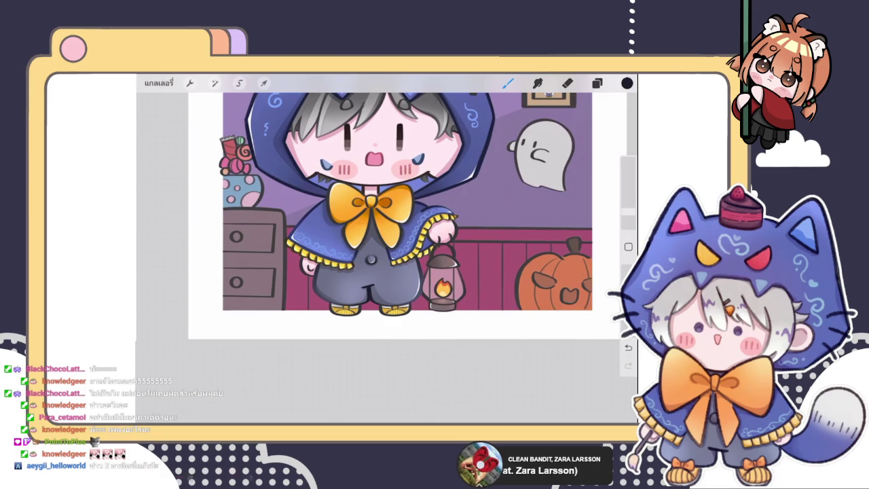
Eyedrop a colour from the artwork and darken it to a warm dark brown.
left_click(597, 83)
left_click(534, 271)
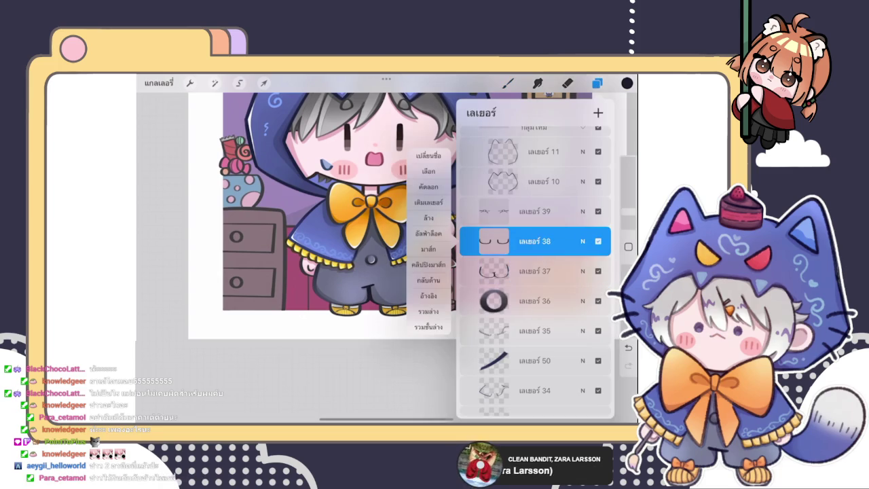
left_click(508, 83)
scroll(381, 290, "up", 5)
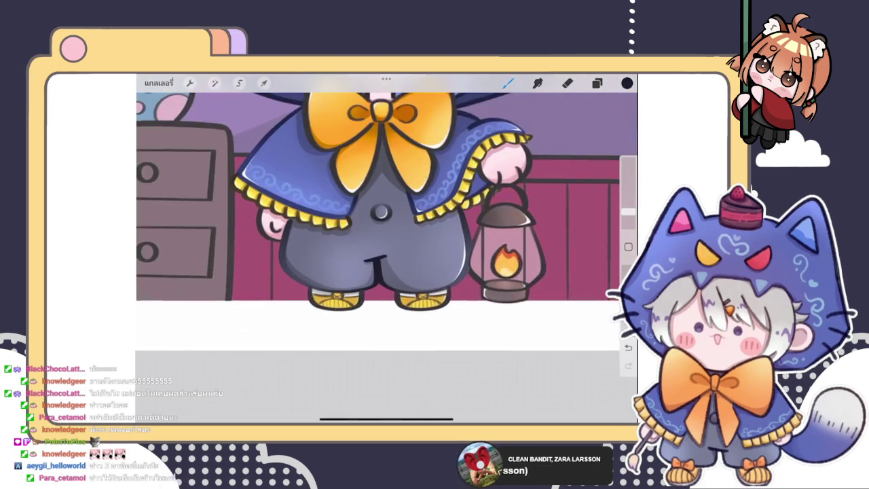
left_click(411, 337)
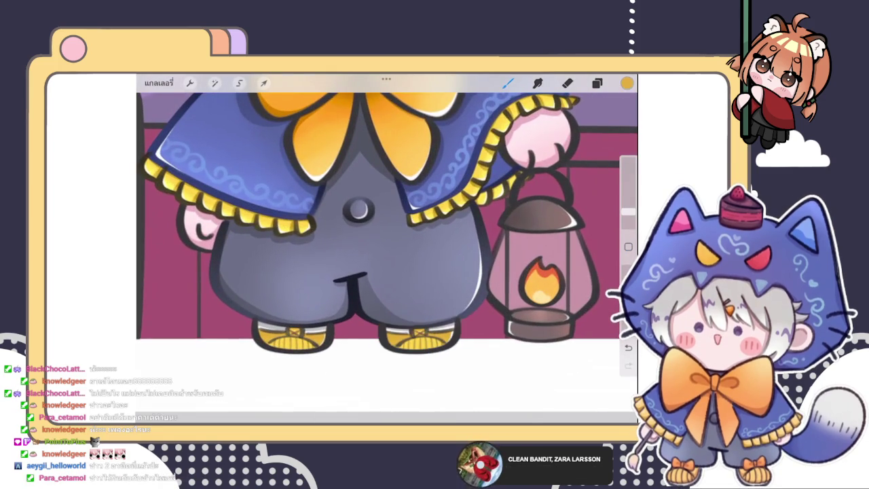
left_click(627, 83)
left_click(532, 224)
left_click(411, 349)
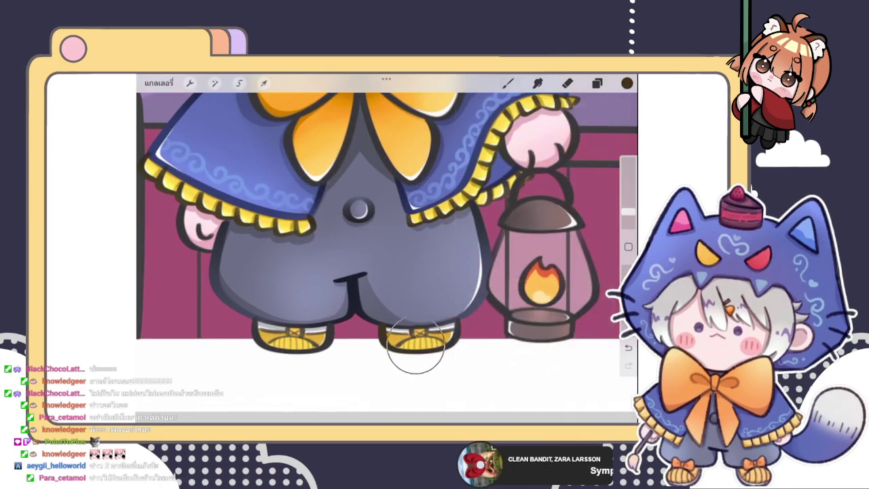
left_click(627, 83)
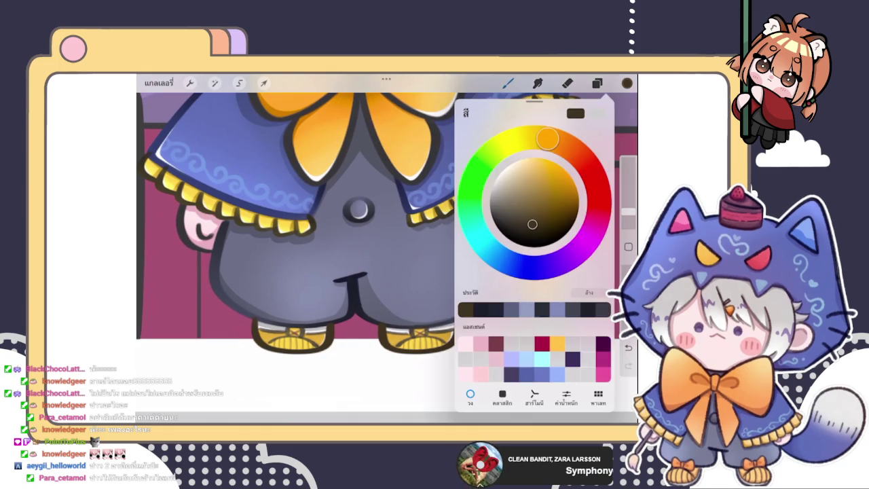
left_click(627, 83)
scroll(387, 251, "up", 5)
scroll(387, 258, "up", 3)
Switch to the Eraser and zoom in on the shoe's dark outline.
key("e")
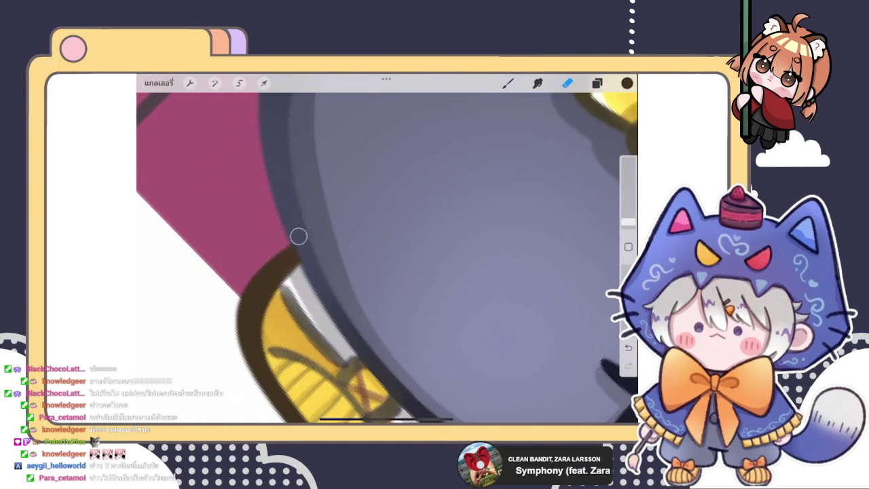
left_click_drag(303, 229, 285, 81)
scroll(387, 252, "up", 2)
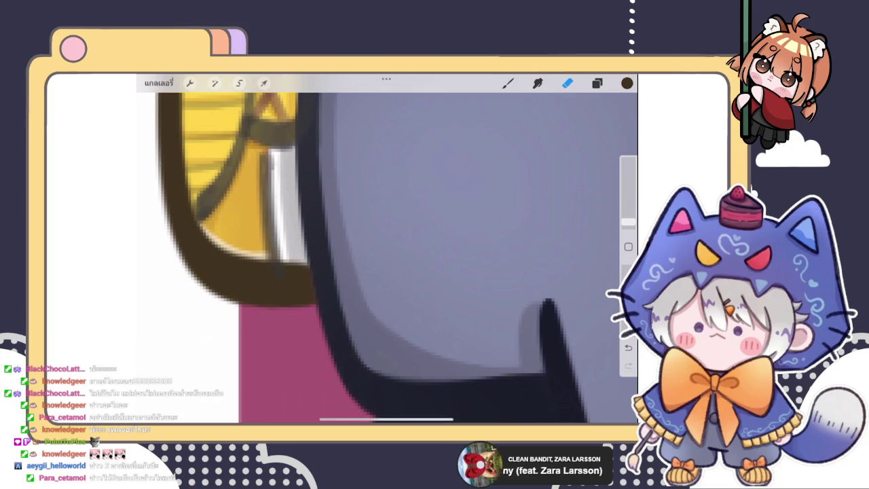
left_click_drag(327, 263, 380, 204)
scroll(387, 258, "up", 3)
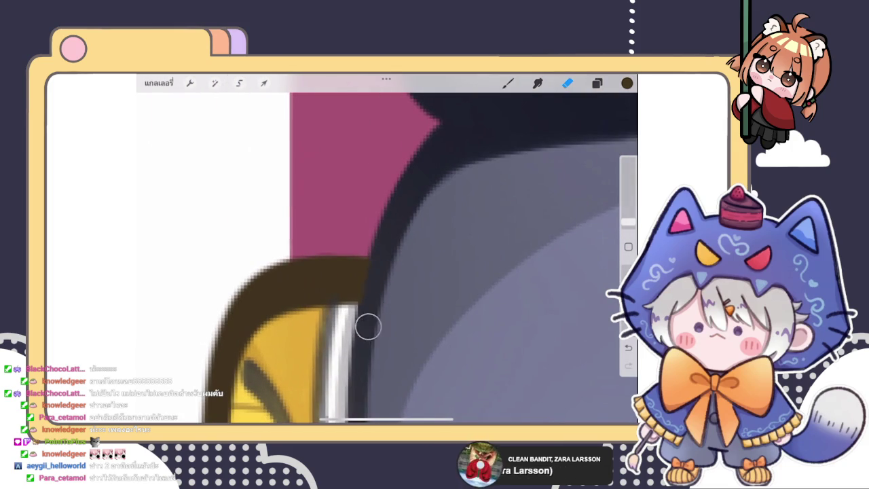
mouse_move(285, 353)
left_mouse_down()
mouse_move(272, 319)
mouse_move(281, 271)
mouse_move(320, 237)
left_mouse_up()
left_click_drag(353, 374, 363, 313)
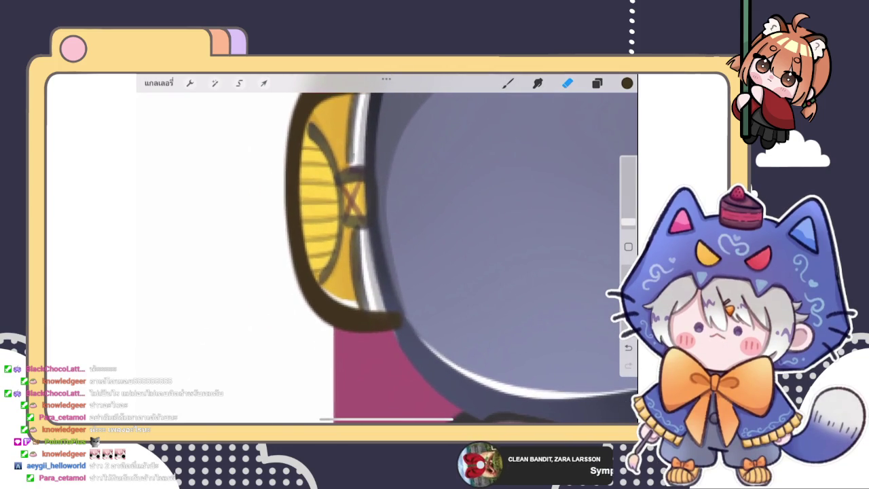
mouse_move(353, 272)
left_mouse_down()
mouse_move(272, 258)
mouse_move(345, 278)
mouse_move(342, 315)
mouse_move(333, 305)
mouse_move(349, 365)
left_mouse_up()
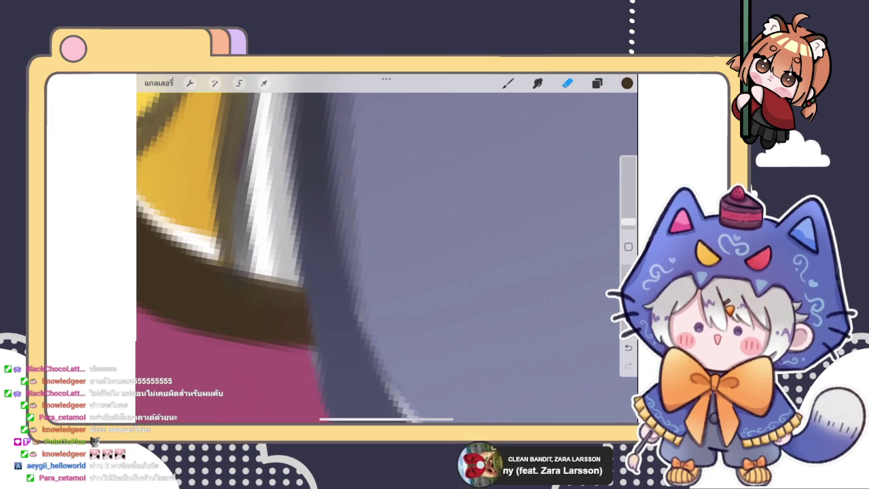
scroll(387, 248, "down", 3)
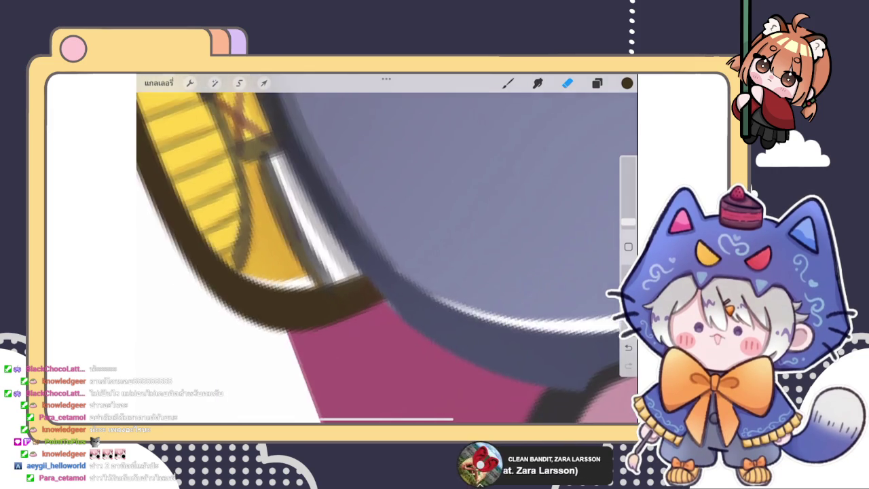
scroll(387, 249, "down", 3)
scroll(387, 248, "down", 3)
scroll(387, 248, "down", 3)
scroll(387, 248, "down", 2)
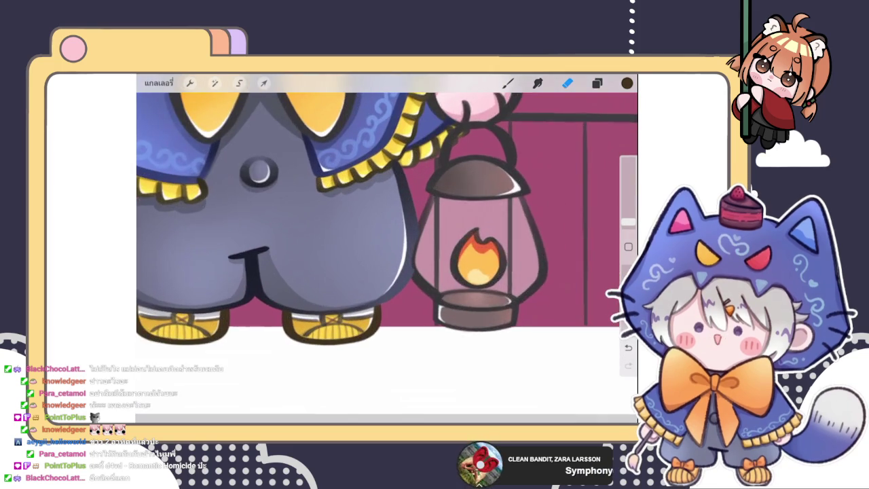
Drag the lantern's layer group to a new position in the layer list.
left_click(597, 83)
scroll(535, 272, "up", 3)
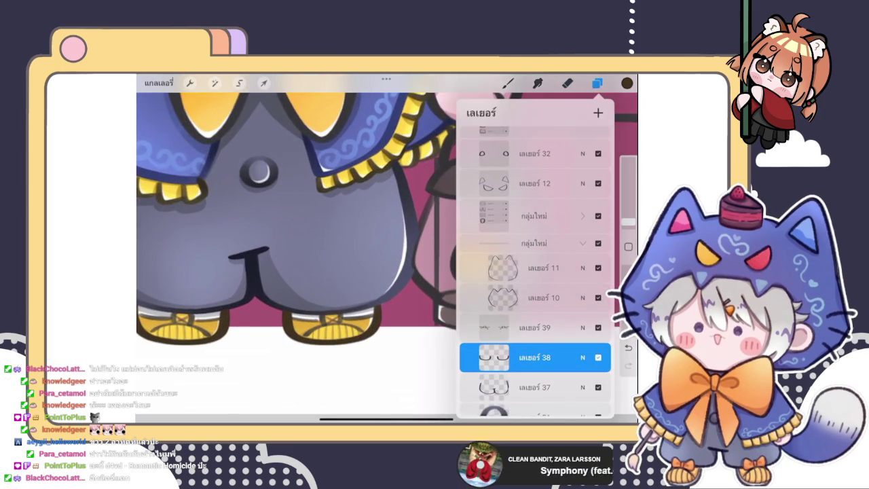
scroll(535, 272, "up", 2)
scroll(536, 272, "down", 3)
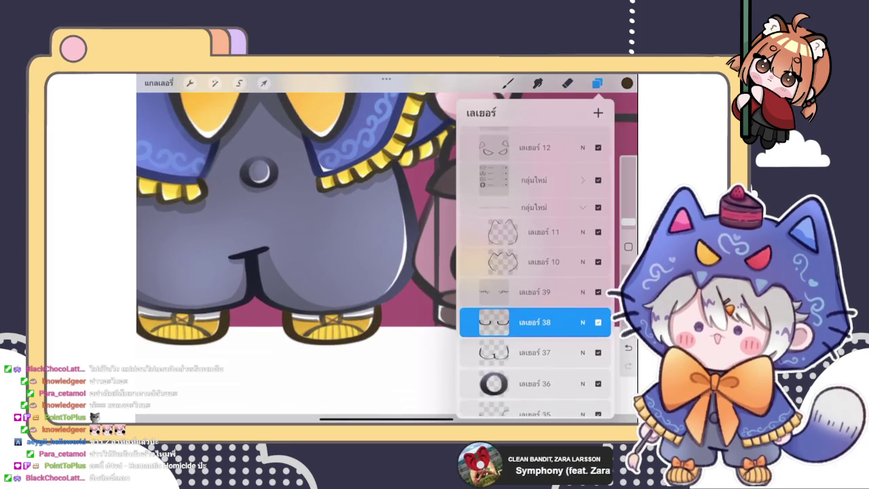
scroll(535, 271, "down", 3)
scroll(535, 272, "down", 3)
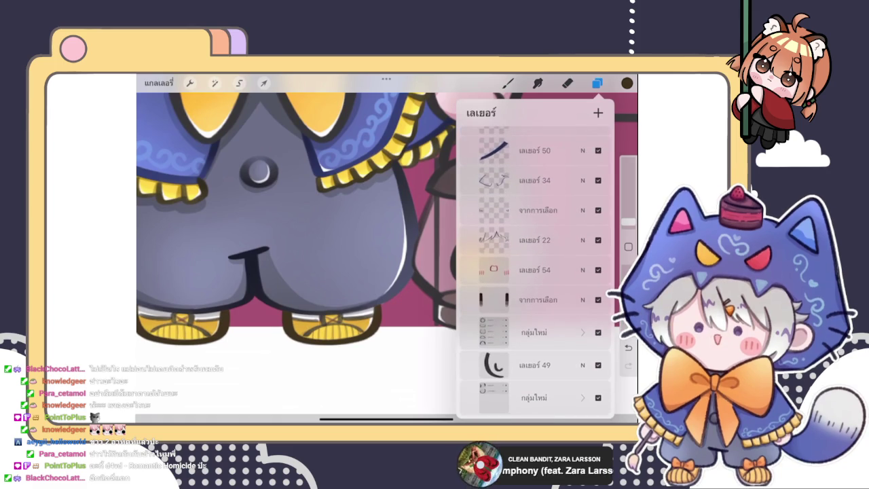
scroll(535, 272, "down", 1)
left_click(534, 289)
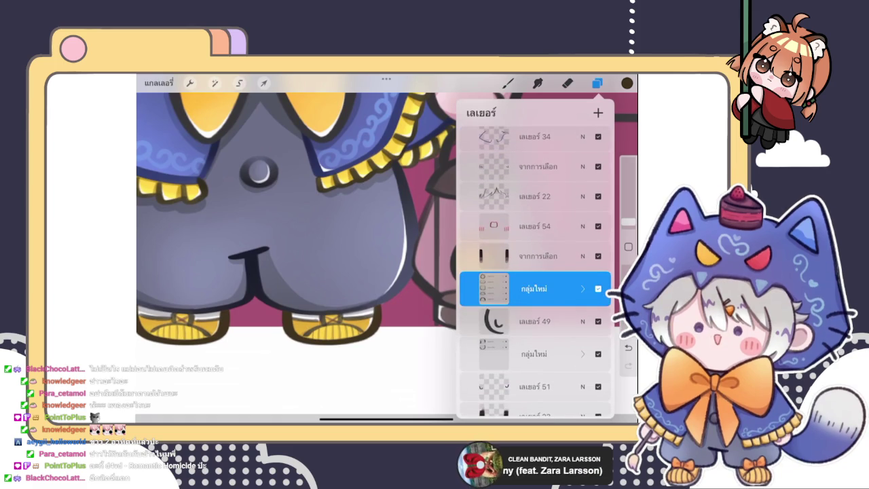
left_click_drag(534, 289, 554, 136)
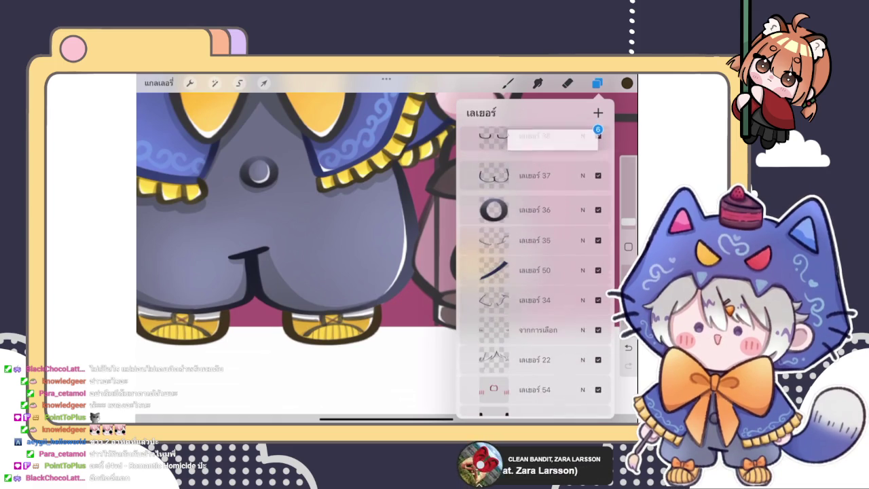
left_click_drag(554, 136, 547, 197)
left_click(568, 83)
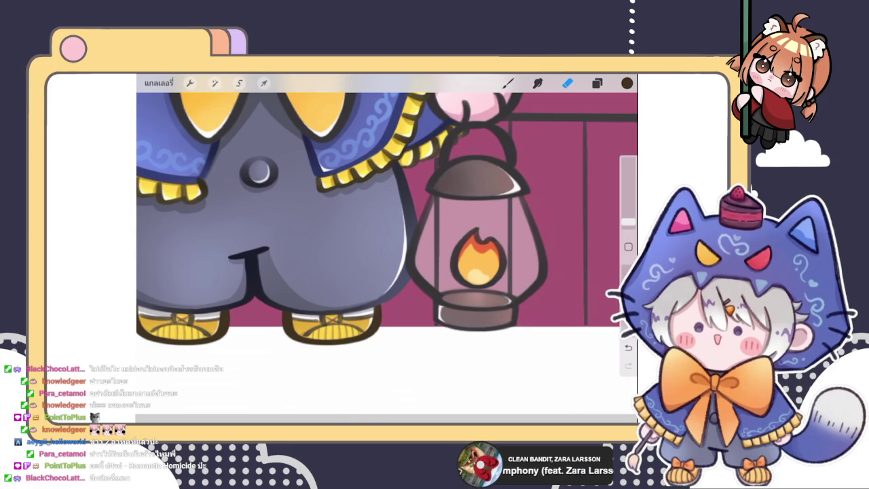
Expand the lantern group to reveal layers 53, 47, 45, 44 and 43.
left_click(597, 83)
left_click(597, 83)
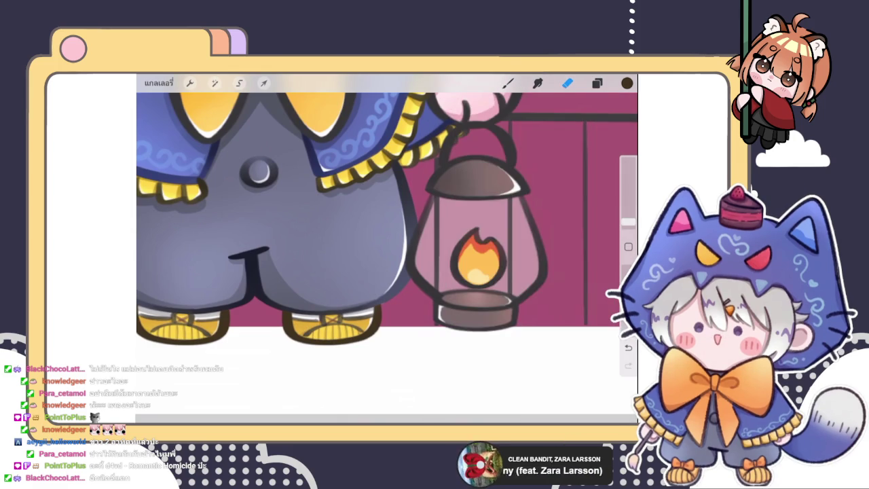
scroll(476, 258, "up", 2)
scroll(475, 258, "up", 3)
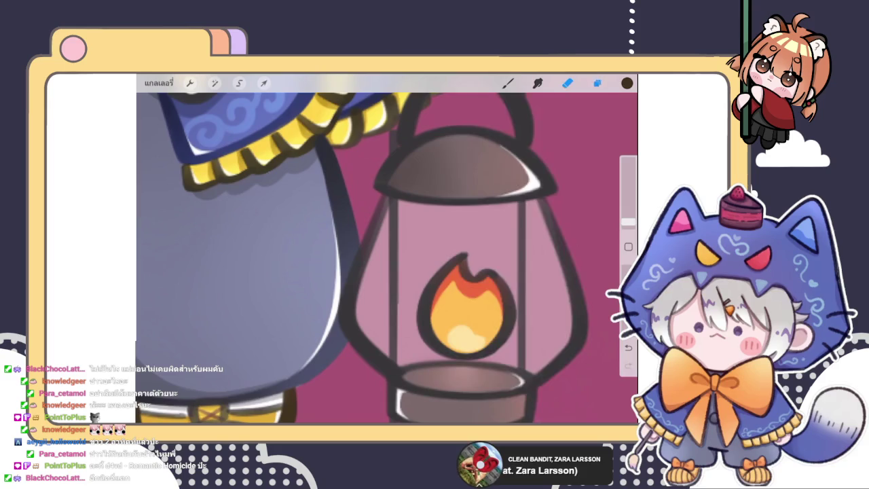
left_click(597, 83)
left_click(582, 271)
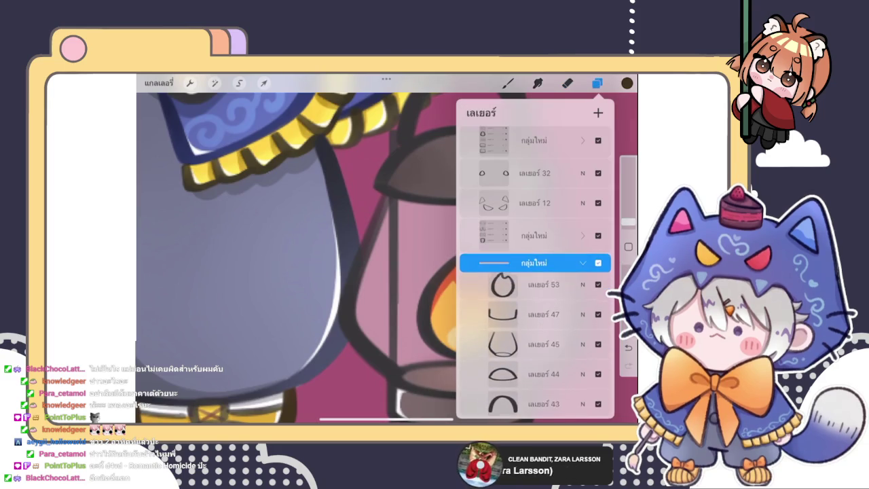
Lasso the lantern on layer 45, copy it to a new layer, then merge it back down.
left_click(537, 347)
left_click(239, 83)
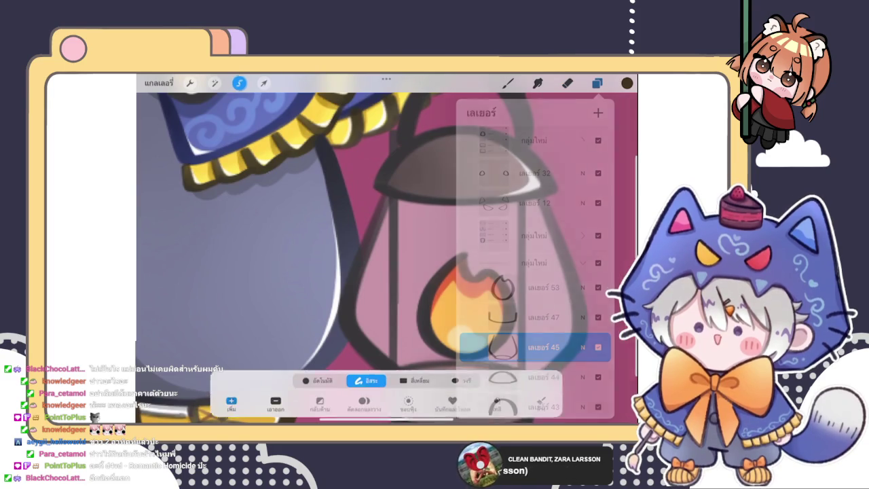
scroll(387, 258, "down", 3)
left_click(367, 183)
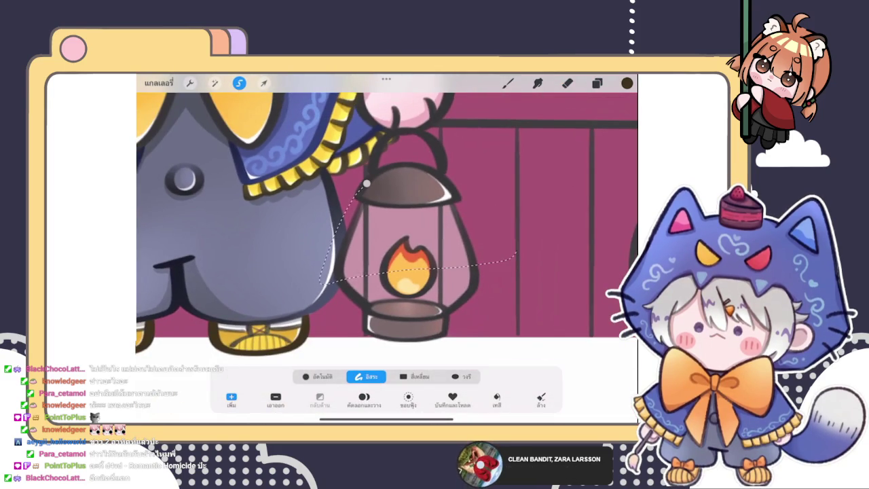
left_click_drag(367, 184, 506, 214)
left_click(567, 83)
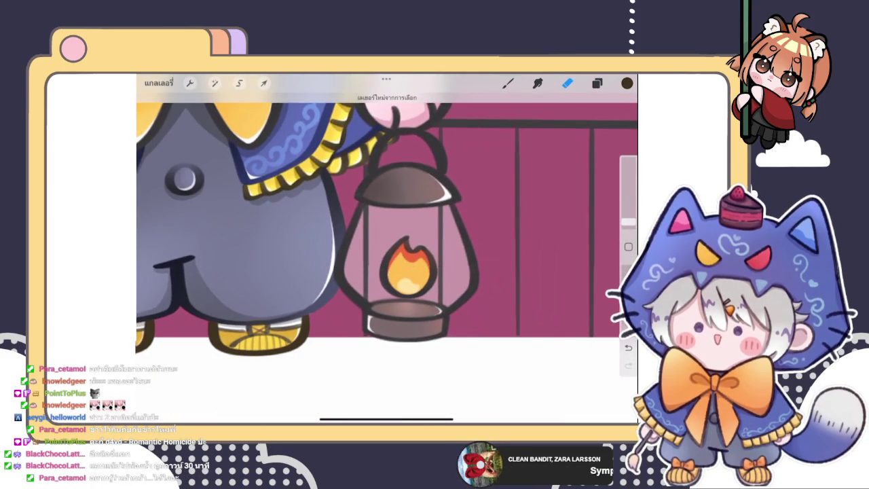
left_click(597, 83)
left_click(503, 271)
left_click(428, 341)
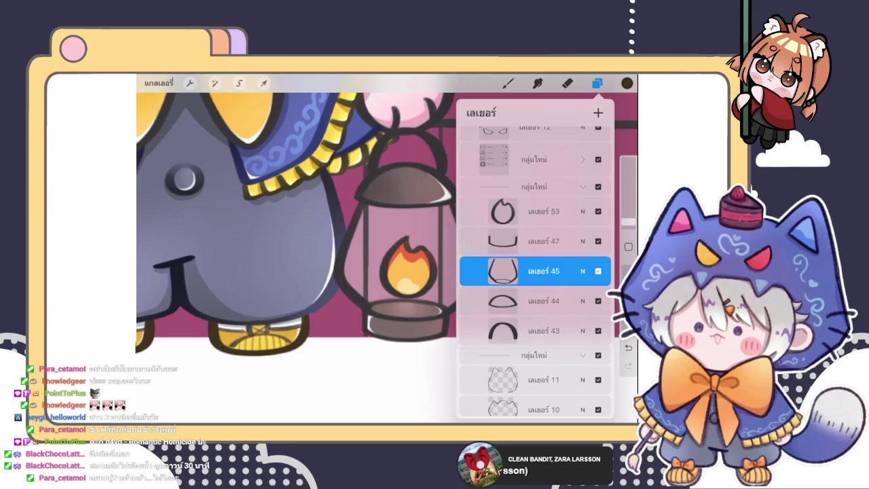
Collapse the lantern group and the layers 11/10 group, then select layer 38.
left_click(583, 186)
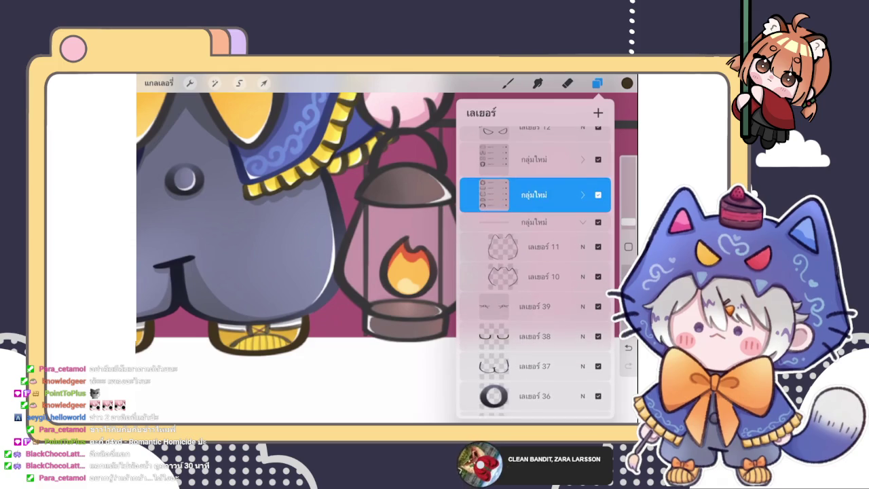
left_click(533, 222)
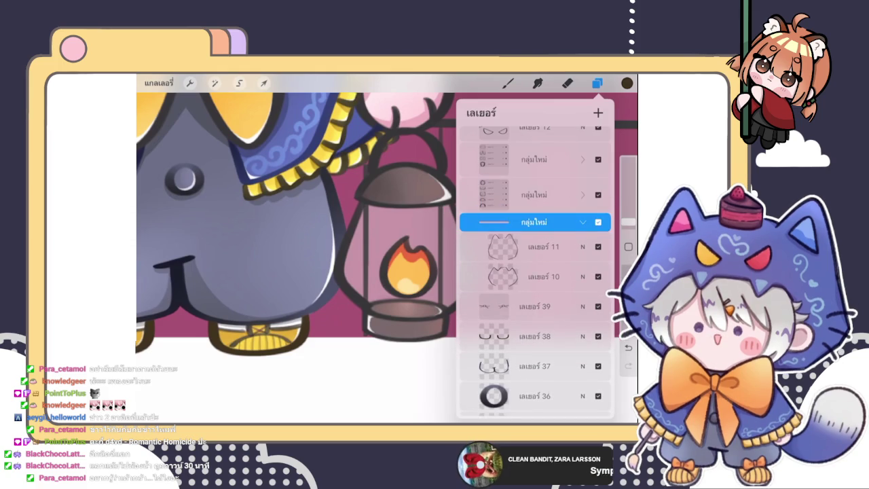
scroll(296, 215, "down", 5)
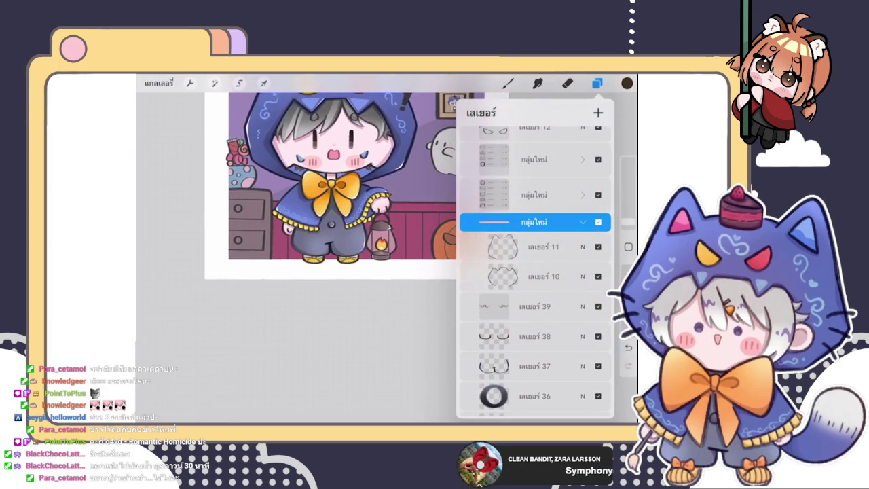
left_click(583, 222)
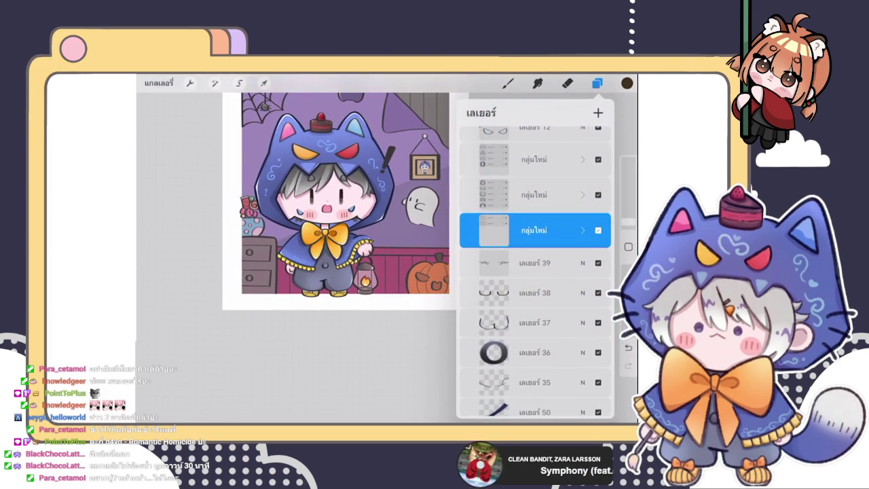
left_click(535, 263)
left_click(535, 292)
scroll(326, 271, "up", 5)
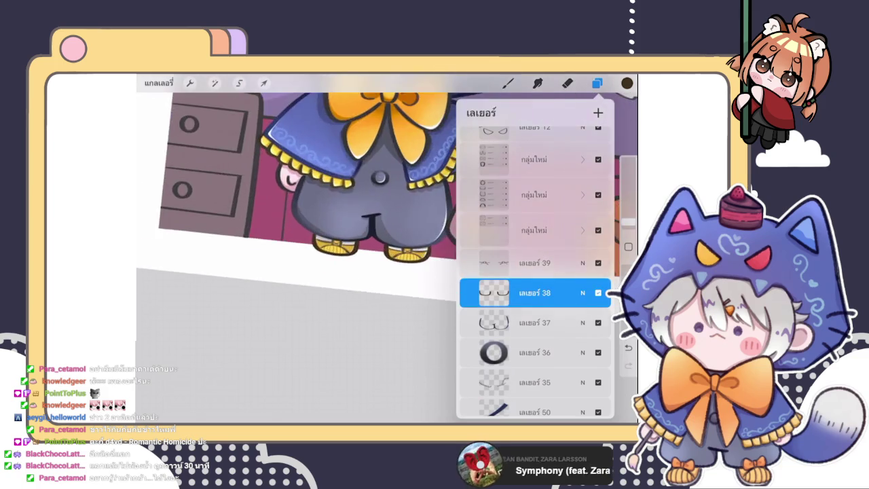
scroll(326, 271, "up", 3)
left_click(508, 83)
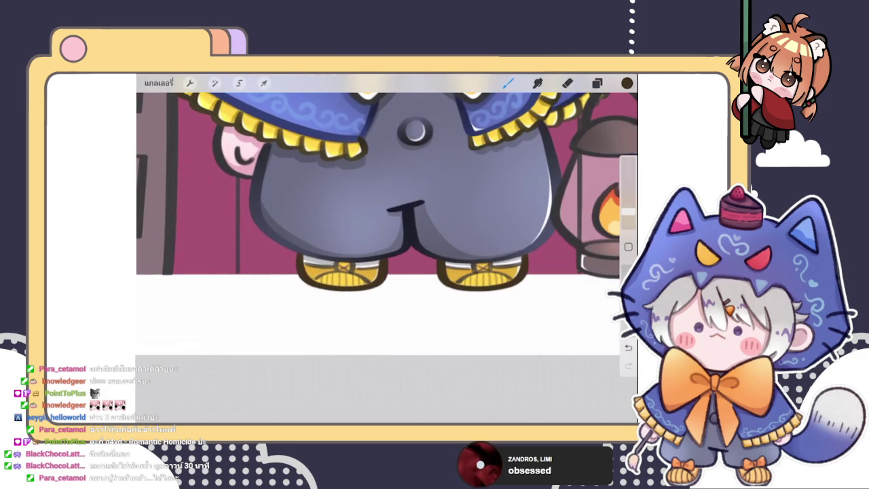
Repaint the alpha-locked shoe outlines on layer 38 in a warm brown.
left_click(508, 83)
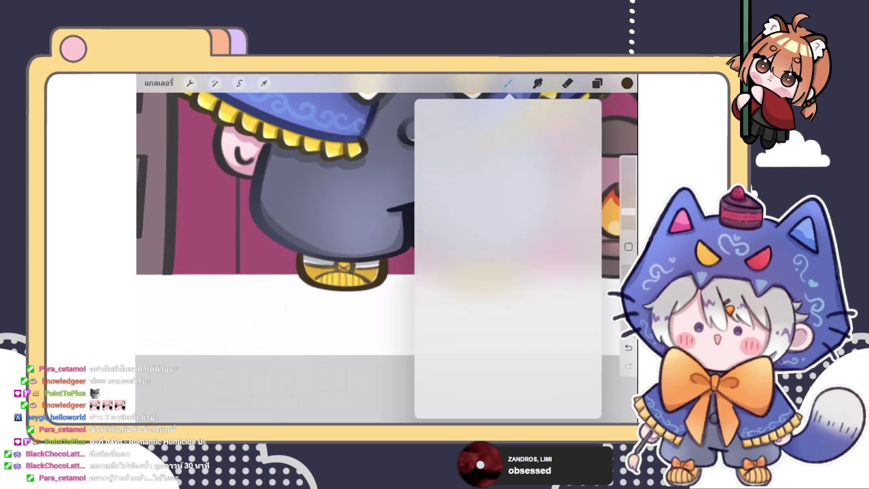
left_click(450, 281)
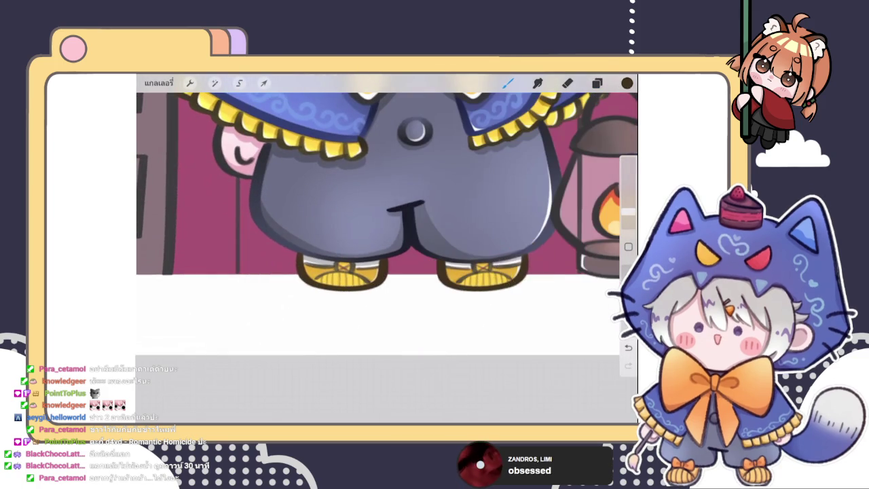
left_click(627, 83)
left_click(533, 204)
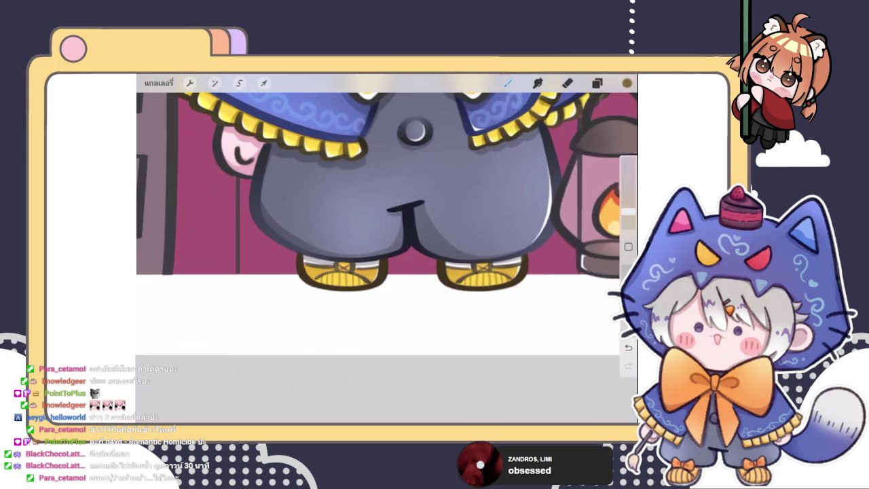
scroll(387, 204, "up", 5)
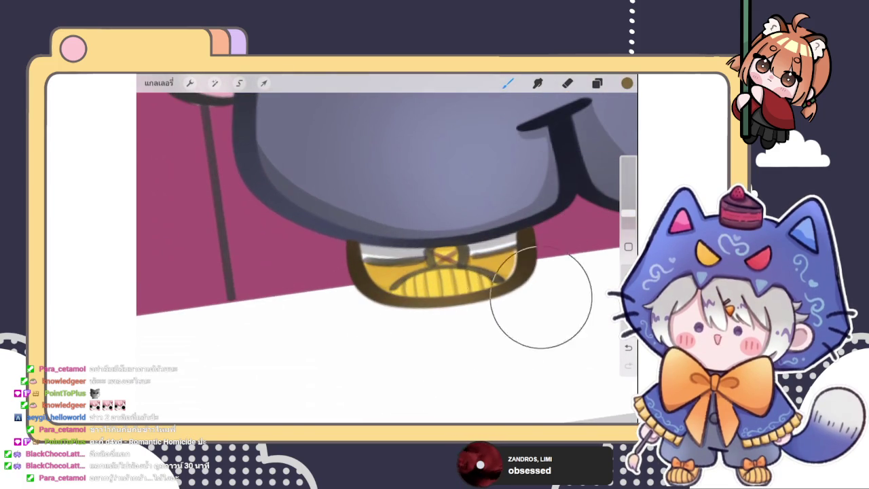
scroll(387, 251, "down", 2)
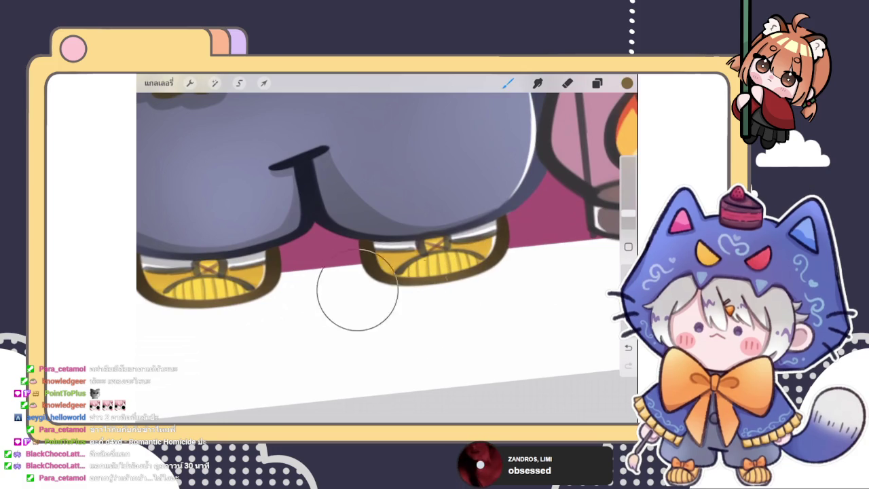
scroll(388, 204, "down", 3)
scroll(387, 190, "down", 2)
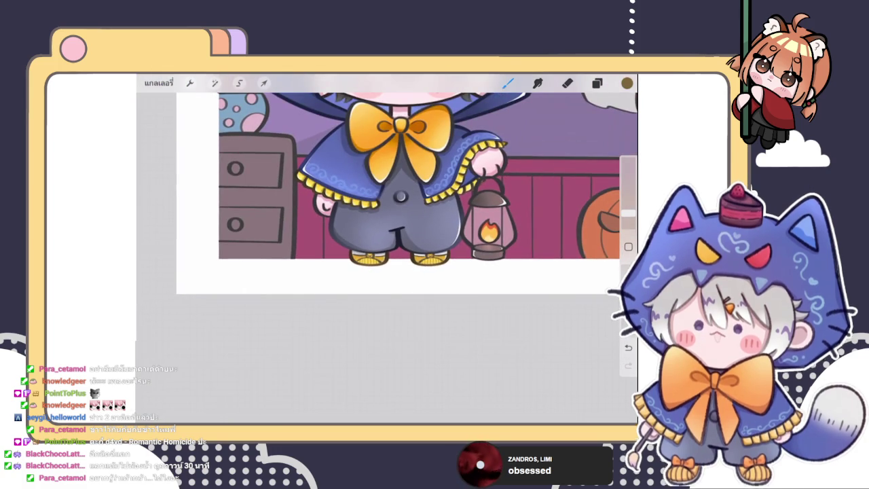
left_click(597, 83)
left_click(597, 82)
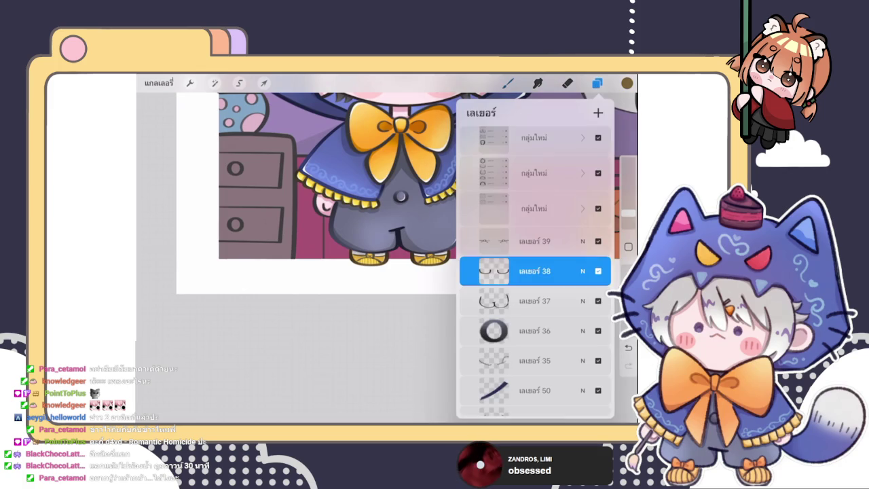
Resize the brush and refine the brown shoe outlines.
scroll(292, 190, "up", 3)
scroll(292, 190, "up", 2)
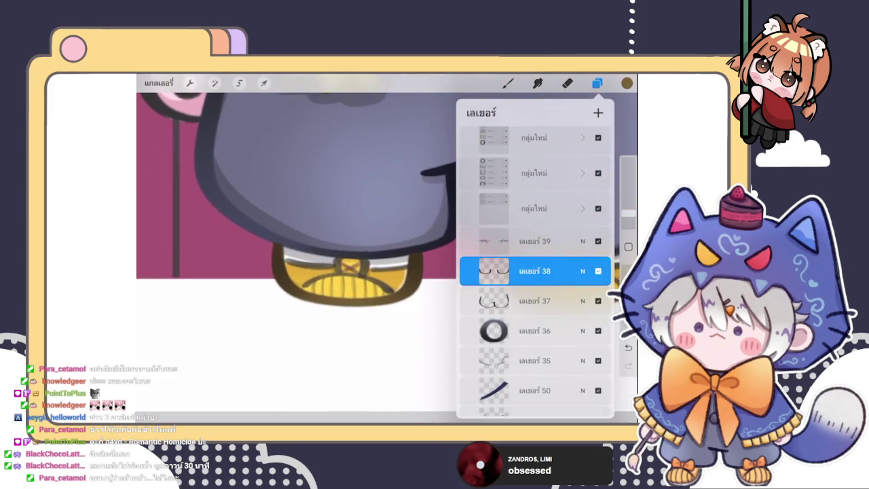
left_click(627, 83)
left_click(508, 83)
left_click_drag(629, 214, 629, 220)
scroll(353, 272, "up", 2)
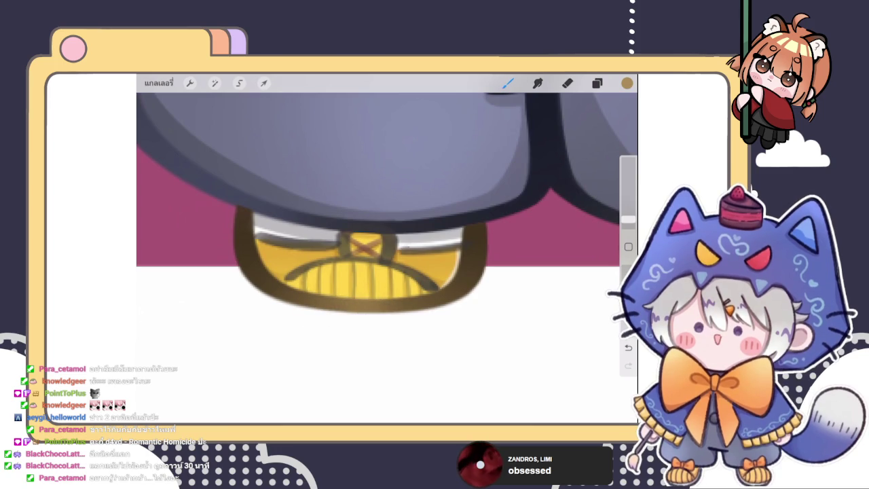
scroll(387, 203, "down", 2)
scroll(387, 204, "down", 1)
scroll(319, 197, "up", 1)
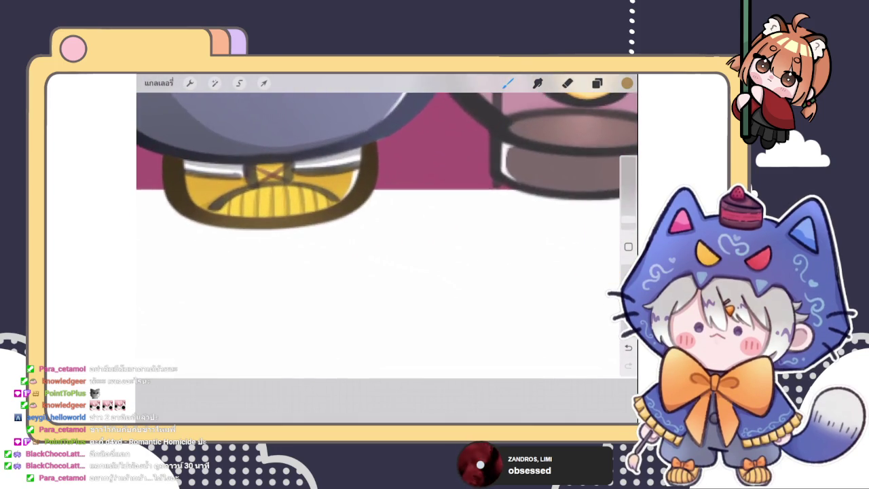
scroll(319, 197, "up", 3)
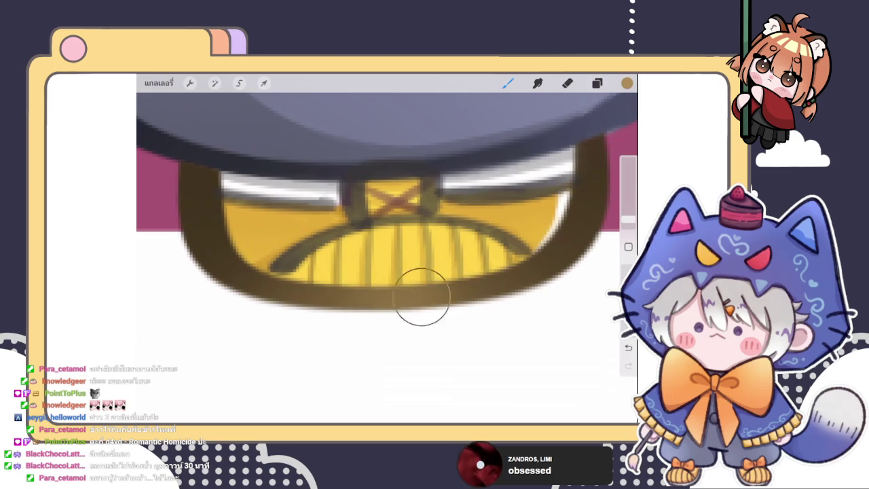
scroll(413, 295, "down", 2)
scroll(387, 238, "down", 2)
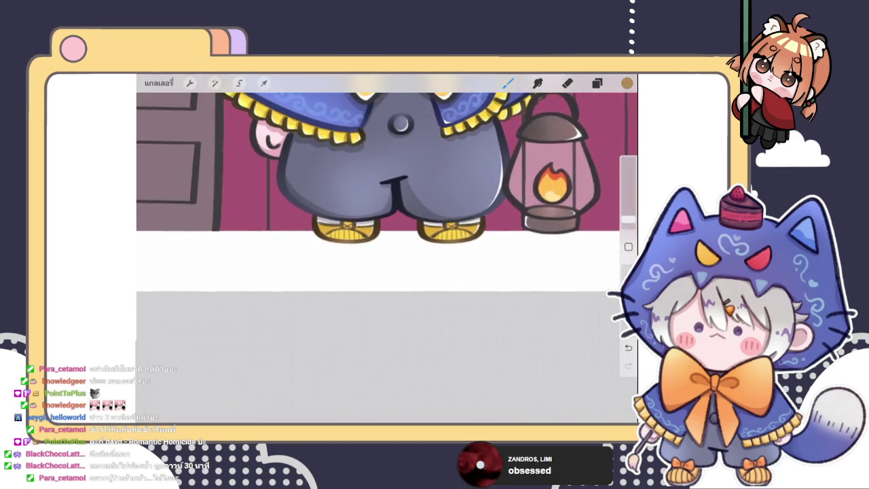
Make layer 39 the working layer.
left_click(597, 83)
left_click_drag(584, 241, 476, 241)
left_click(534, 241)
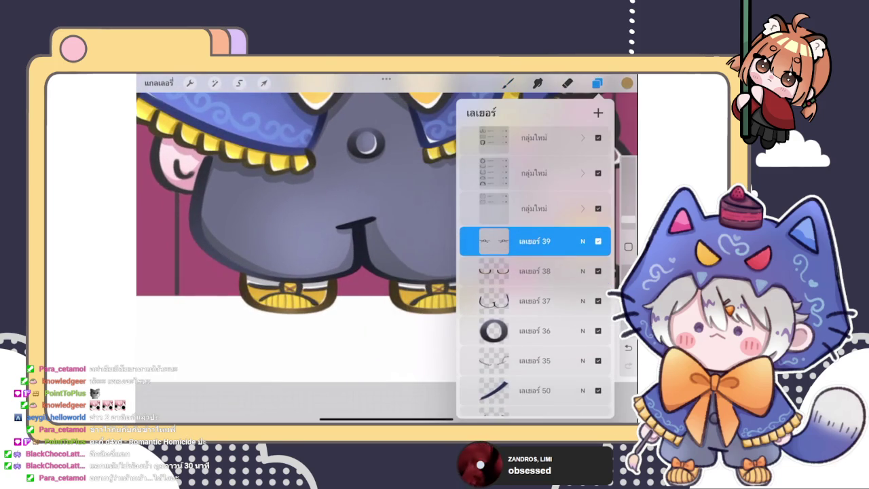
Sample the brown from the shoe outline and undo a stray test stroke.
left_click(508, 83)
scroll(387, 203, "up", 2)
scroll(387, 204, "up", 2)
scroll(387, 204, "up", 2)
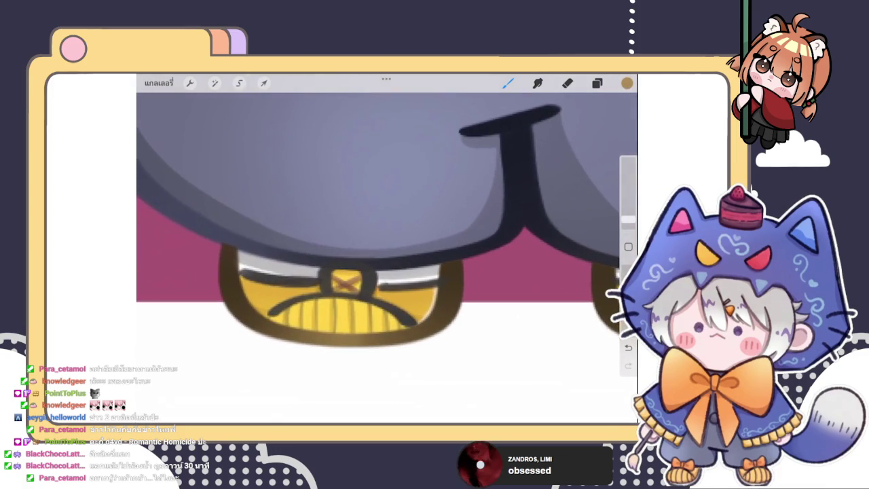
left_click_drag(489, 299, 448, 300)
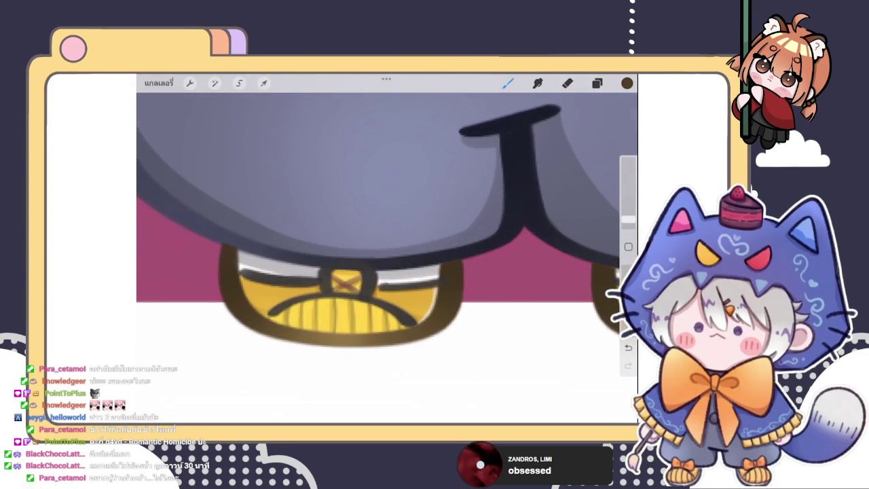
left_click(597, 83)
left_click(597, 83)
left_click_drag(377, 266, 354, 312)
key("ctrl+z")
Turn on alpha lock for layer 39 so only its lines recolour.
left_click(597, 82)
left_click(535, 271)
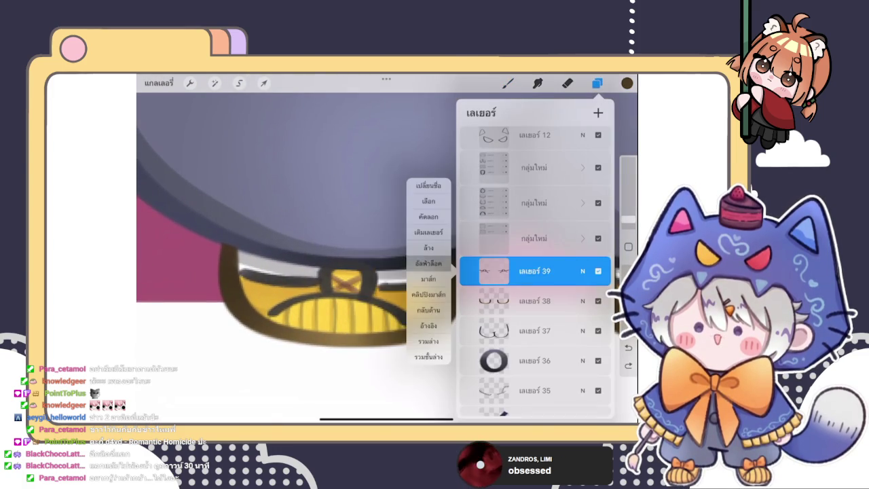
left_click(428, 263)
left_click(508, 83)
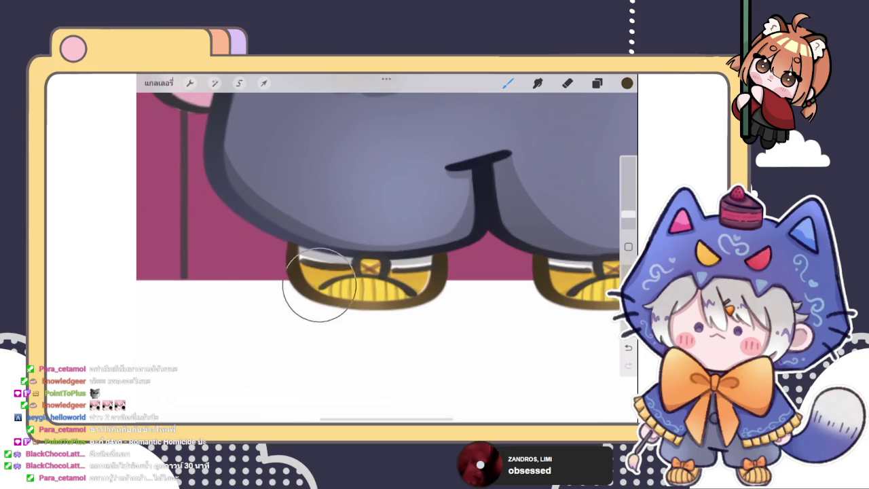
Pan to show both shoes and eyedrop the dark navy blue from the drawing.
left_click(626, 83)
left_click(360, 310)
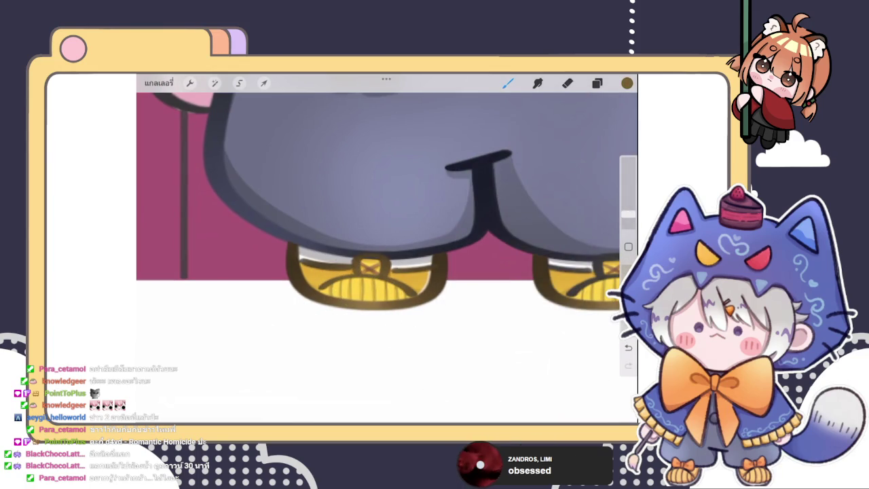
left_click_drag(476, 190, 313, 190)
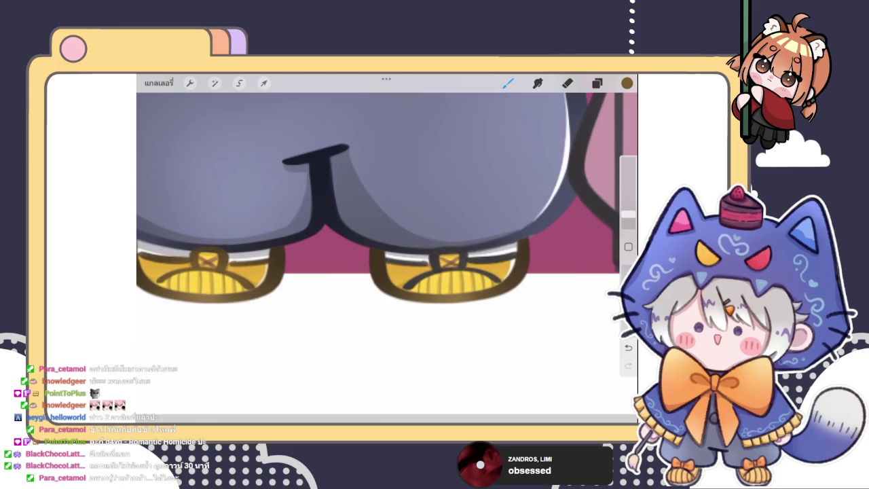
left_click_drag(370, 281, 264, 263)
left_click(627, 83)
left_click(597, 83)
left_click(508, 82)
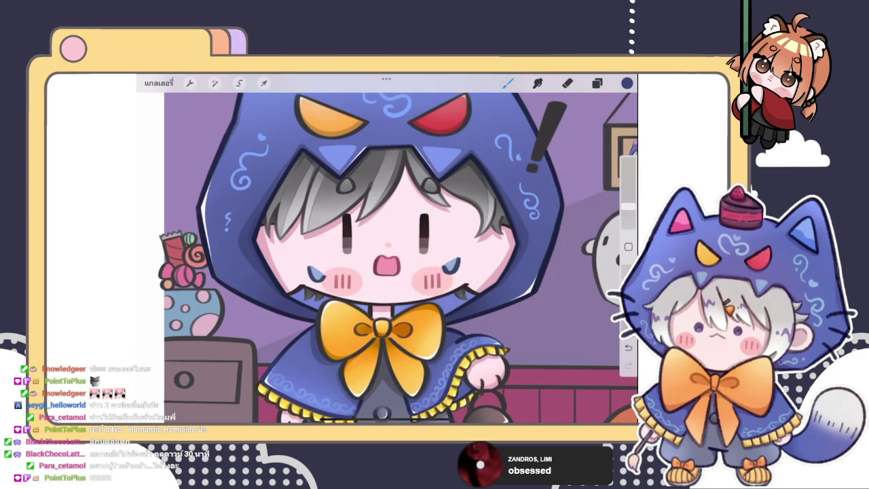
scroll(401, 258, "down", 3)
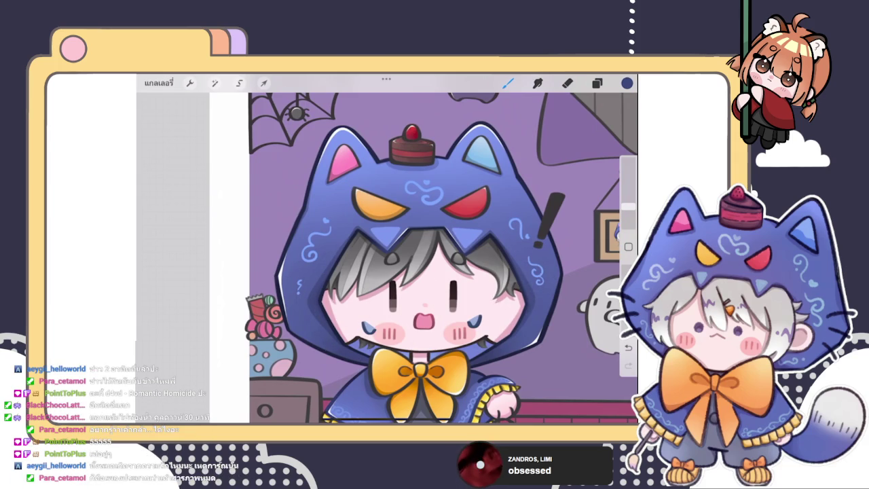
scroll(388, 258, "down", 3)
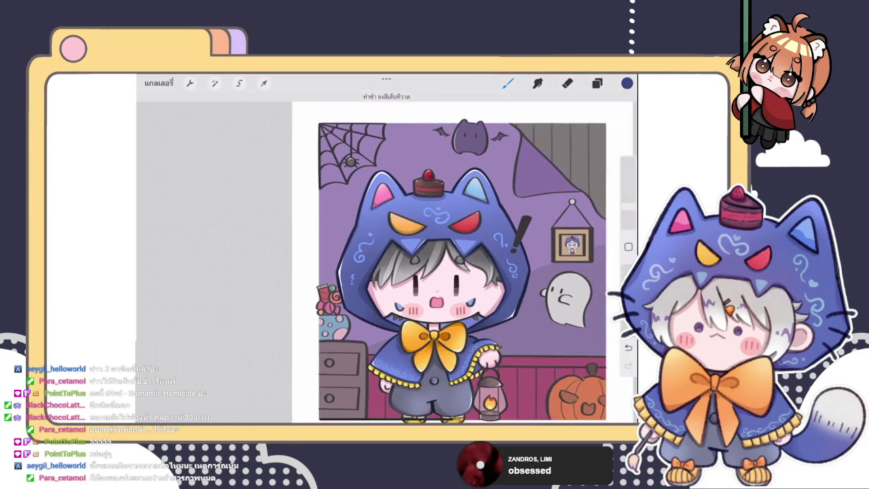
scroll(434, 272, "up", 3)
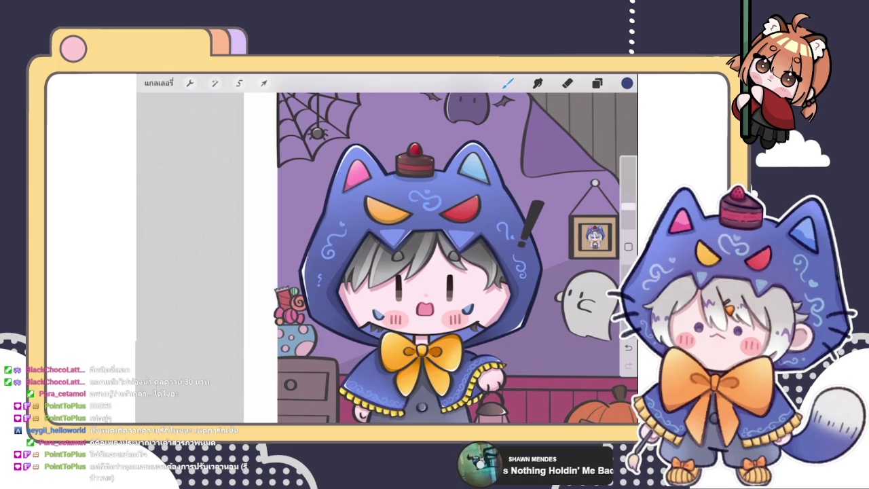
scroll(421, 258, "up", 5)
left_click(627, 82)
Choose a lighter blue on the colour disc.
left_click_drag(534, 207, 534, 188)
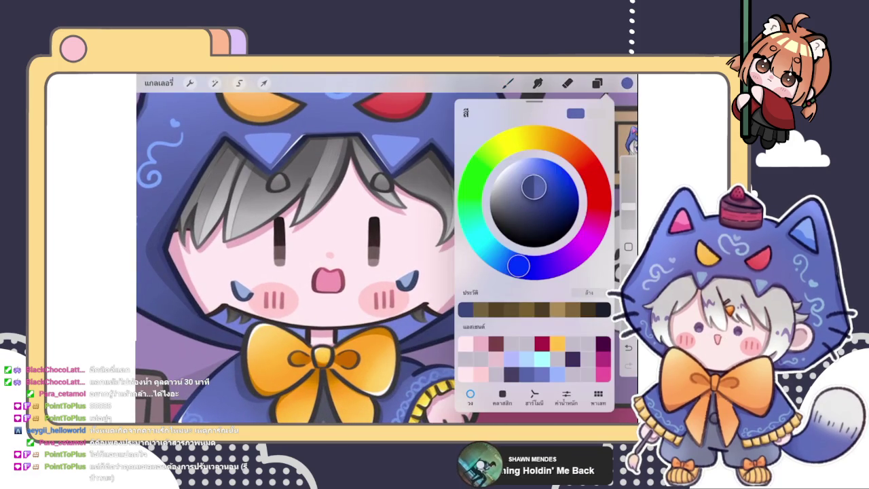
left_click(508, 83)
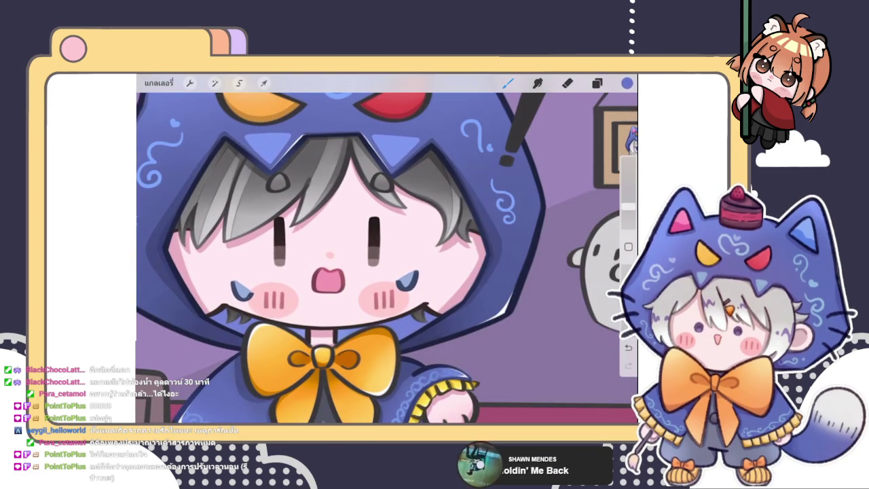
left_click(627, 83)
left_click(508, 83)
Paint a light-blue highlight along the hood edge, redrawing strokes and resizing the brush.
left_click_drag(628, 204, 628, 213)
left_click_drag(486, 231, 475, 285)
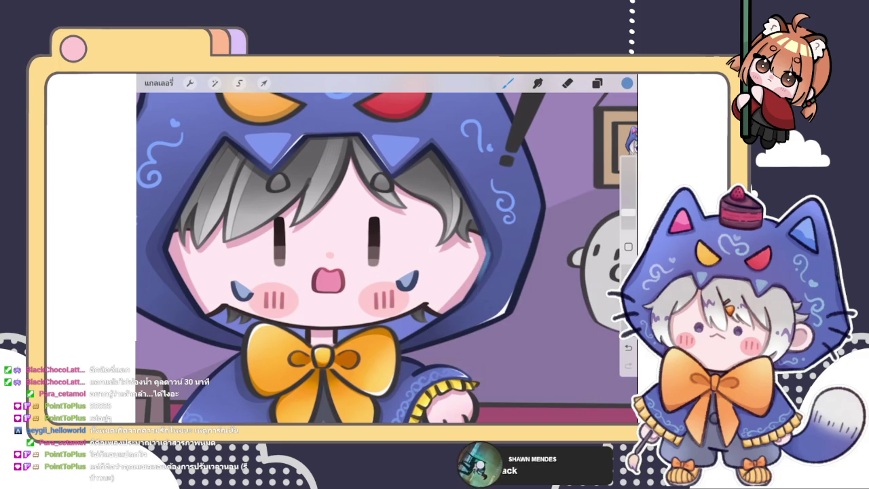
left_click(628, 347)
mouse_move(484, 236)
left_mouse_down()
mouse_move(474, 294)
mouse_move(476, 265)
left_mouse_up()
left_click(628, 347)
left_click_drag(628, 213, 628, 209)
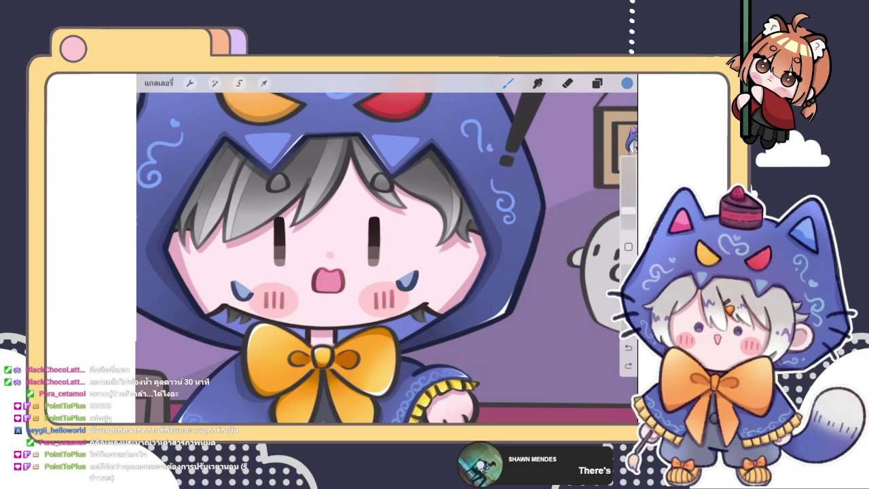
scroll(387, 258, "up", 2)
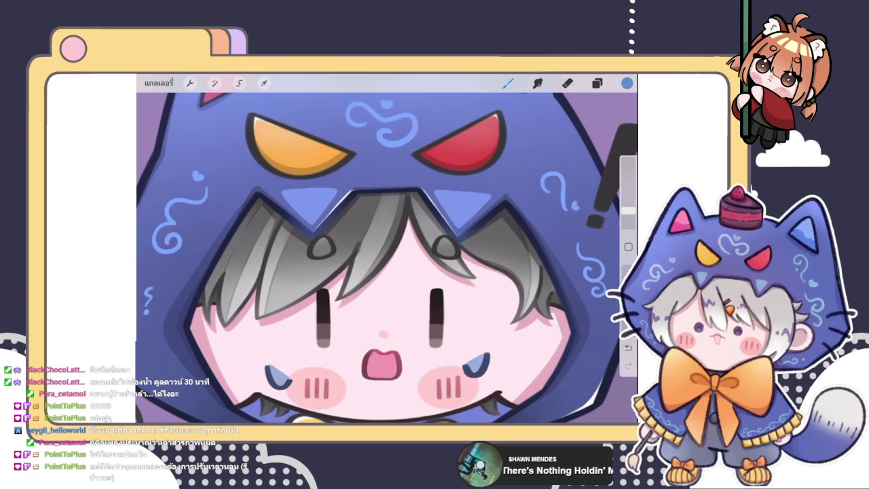
scroll(388, 258, "down", 2)
scroll(387, 258, "down", 1)
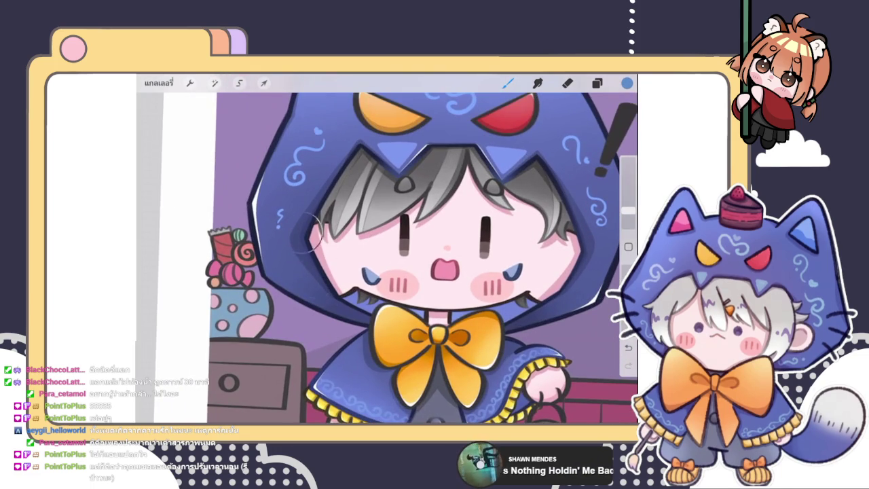
scroll(421, 258, "down", 2)
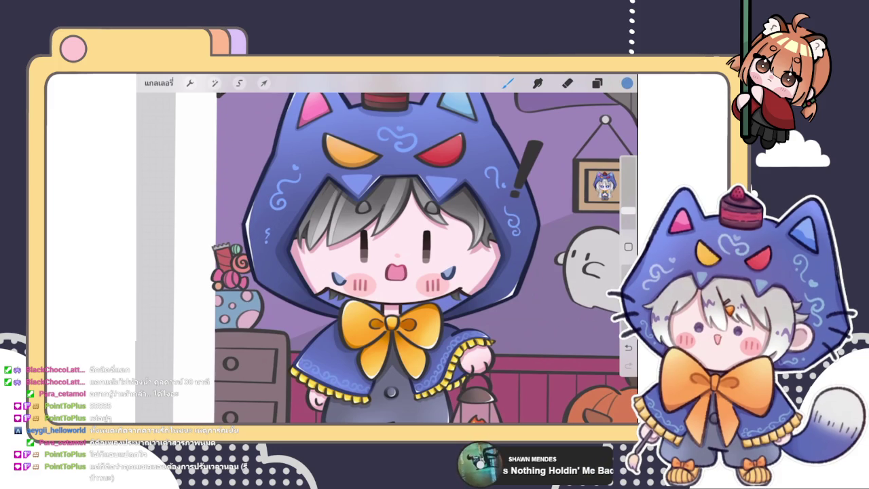
scroll(406, 248, "down", 3)
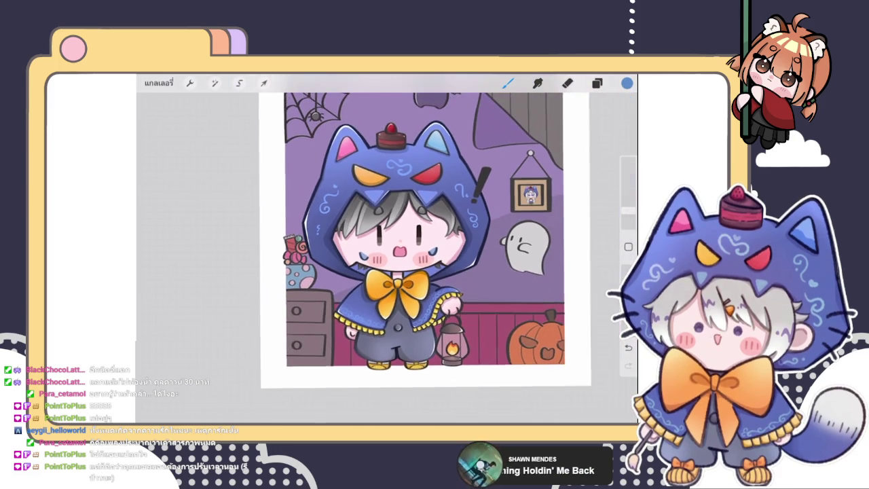
Select layer 11 and sample a dark colour from the drawing, fine-tuning it.
left_click(597, 83)
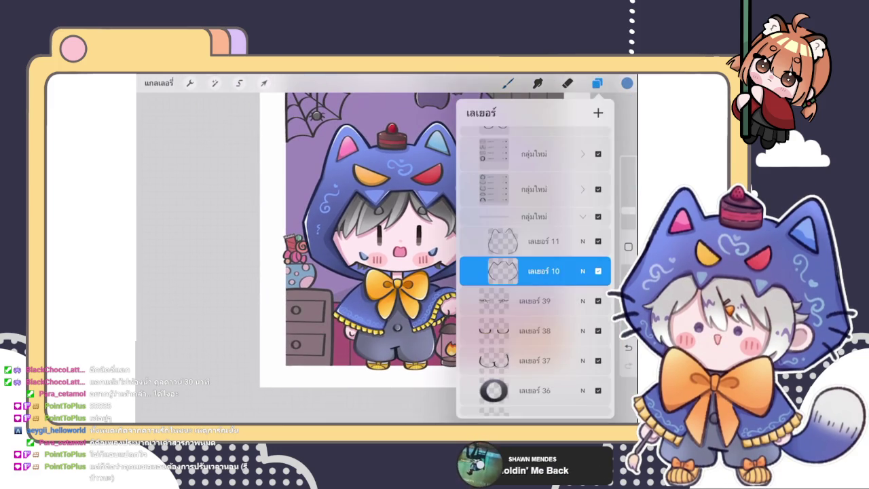
left_click(597, 83)
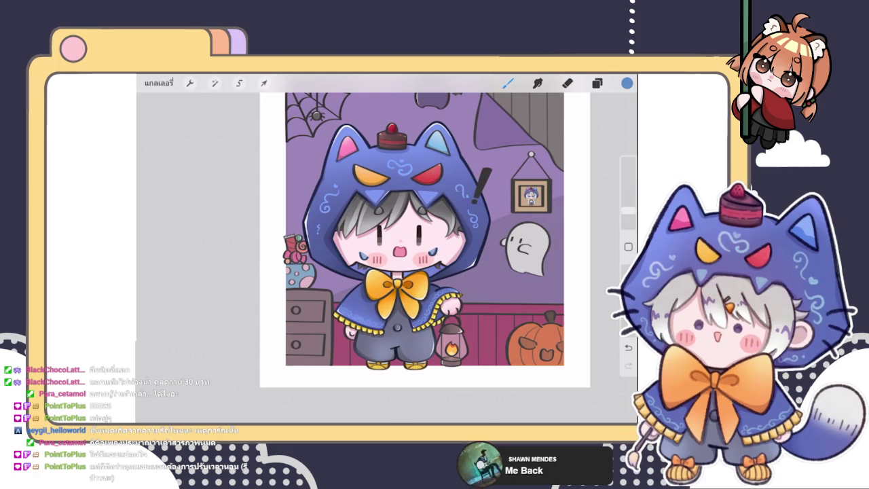
scroll(425, 231, "up", 2)
left_click(597, 83)
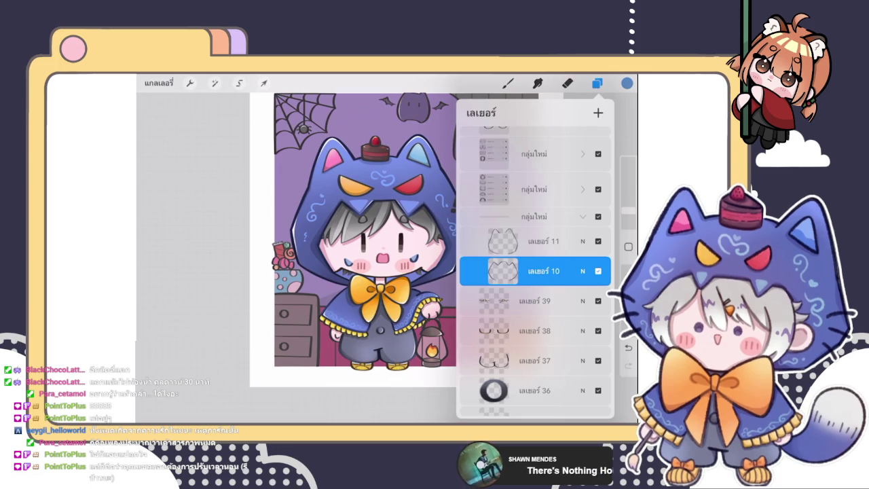
left_click(543, 241)
left_click(508, 82)
left_click_drag(308, 296, 466, 239)
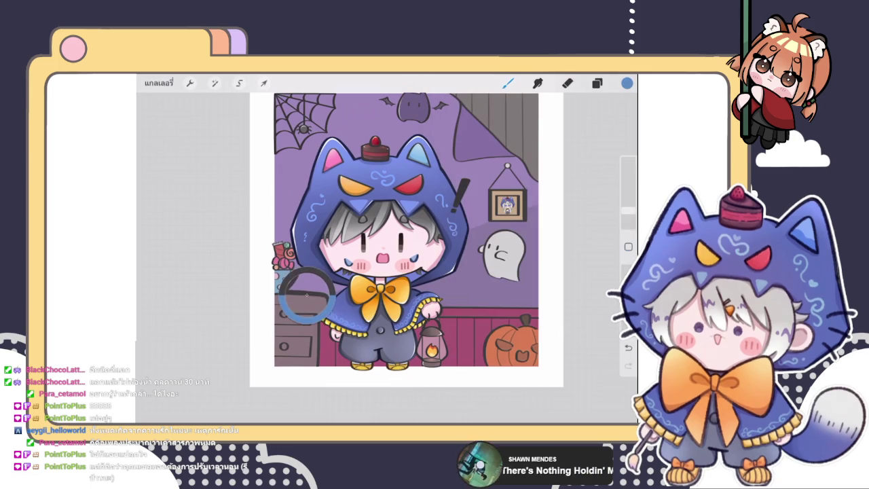
left_click(627, 83)
left_click(533, 225)
Blend the shading on the bow, face and cape with the เบลนด์หนัก brush.
left_click(508, 83)
left_click(544, 180)
left_click(326, 224)
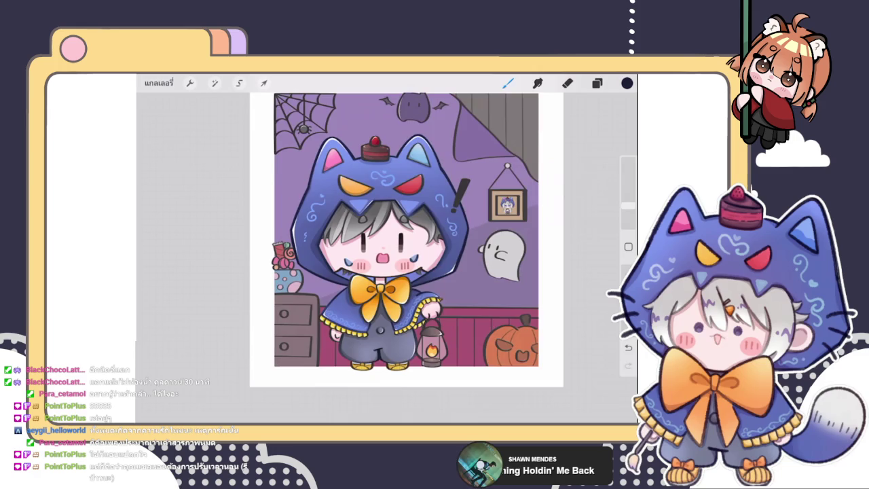
scroll(381, 258, "up", 5)
left_click_drag(476, 272, 418, 307)
left_click_drag(408, 272, 370, 322)
left_click_drag(407, 224, 333, 305)
scroll(435, 251, "down", 3)
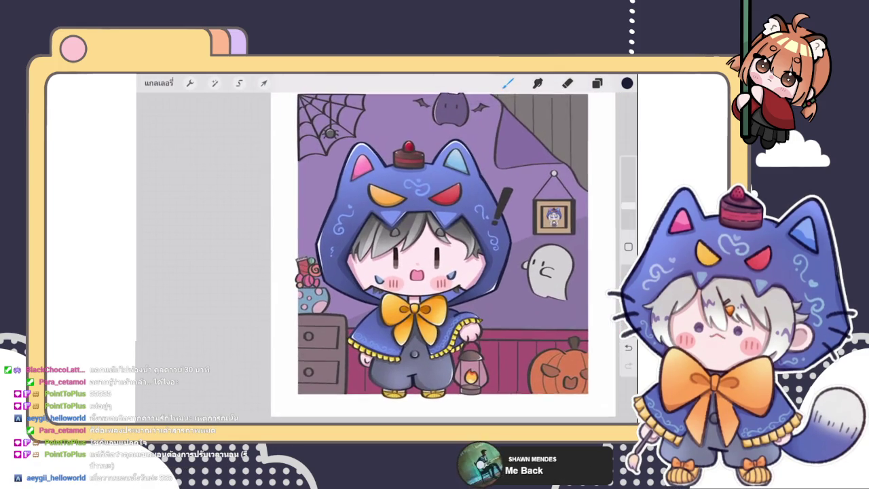
scroll(421, 225, "up", 5)
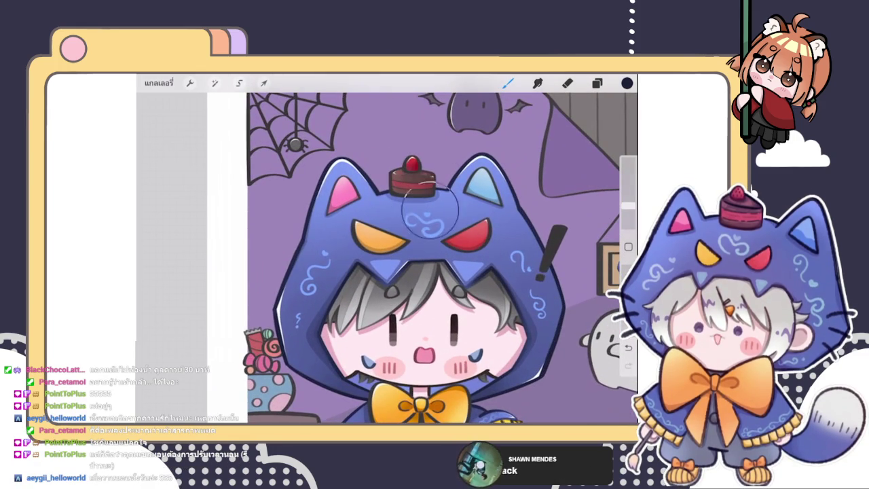
Set the painting colour to blue.
left_click(627, 83)
left_click(533, 198)
left_click(309, 197)
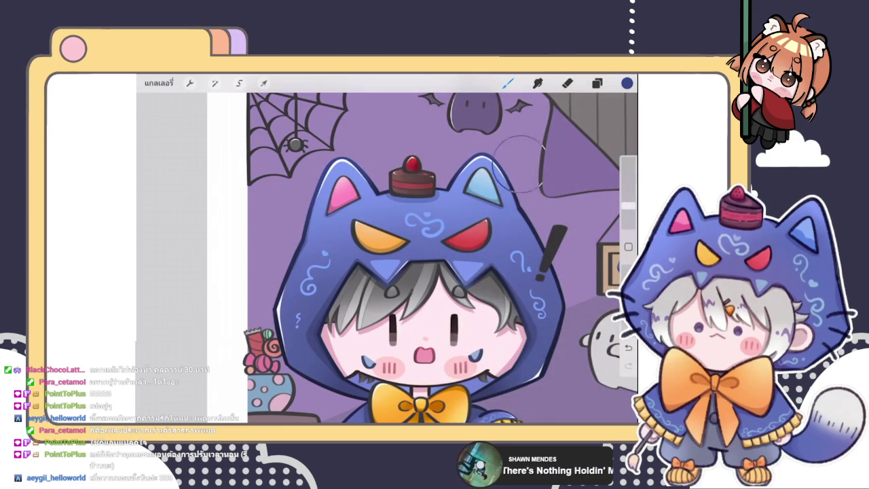
scroll(461, 271, "down", 5)
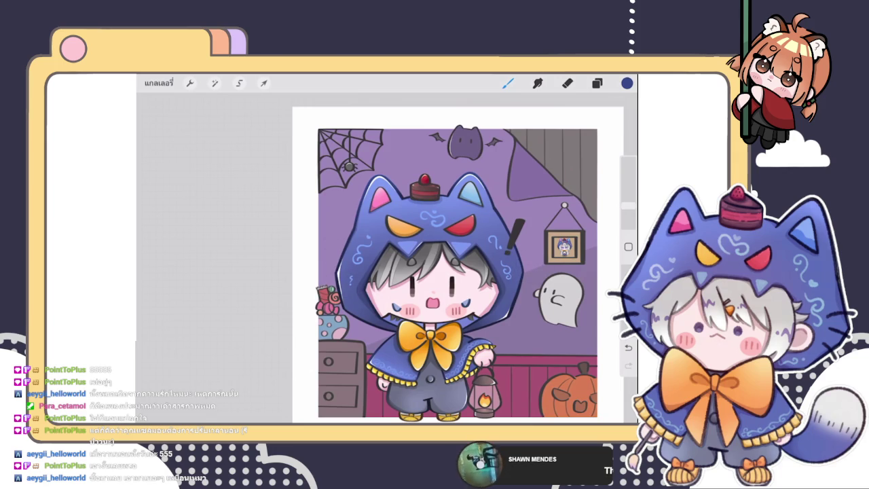
Sketch a faint circle near the bat and faint strokes near the spider web.
left_click(627, 83)
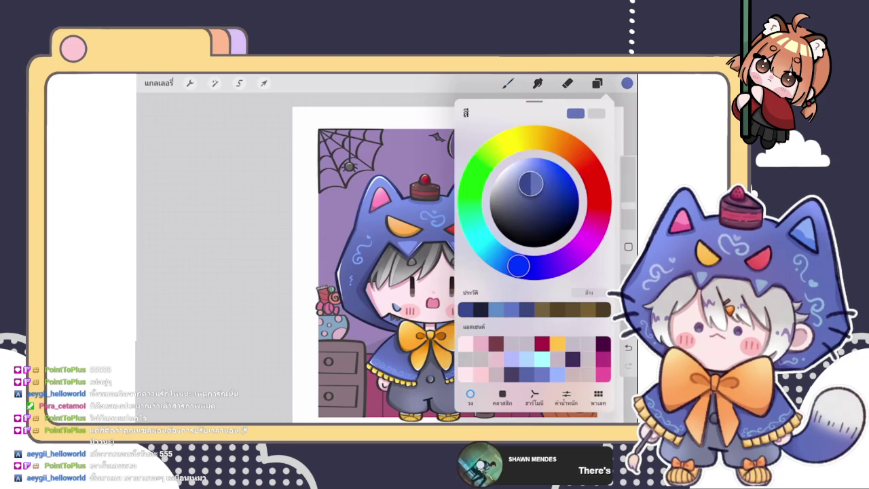
left_click(627, 83)
left_click_drag(459, 147, 496, 181)
left_click_drag(482, 139, 469, 181)
mouse_move(455, 149)
left_mouse_down()
mouse_move(448, 178)
mouse_move(506, 194)
mouse_move(476, 194)
left_mouse_up()
mouse_move(418, 142)
left_mouse_down()
mouse_move(383, 176)
mouse_move(367, 176)
left_mouse_up()
mouse_move(390, 141)
left_mouse_down()
mouse_move(350, 182)
mouse_move(363, 175)
left_mouse_up()
left_click_drag(418, 140, 384, 185)
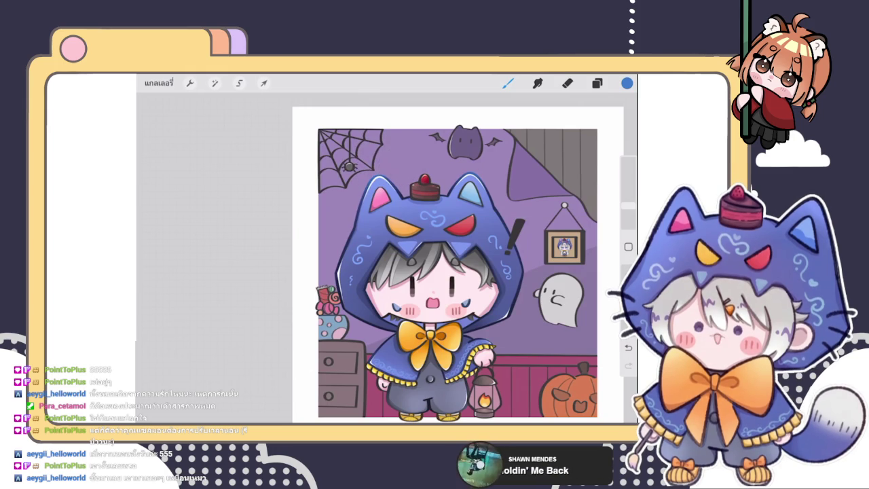
Zoom around the canvas and toggle the layer list open and closed.
scroll(417, 277, "up", 2)
scroll(417, 277, "up", 2)
scroll(417, 277, "up", 2)
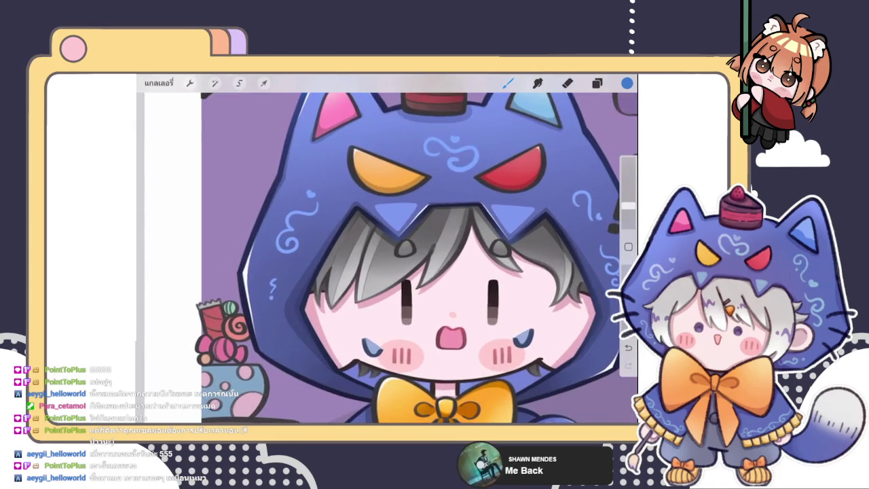
scroll(420, 258, "down", 2)
scroll(420, 258, "down", 2)
scroll(420, 258, "down", 1)
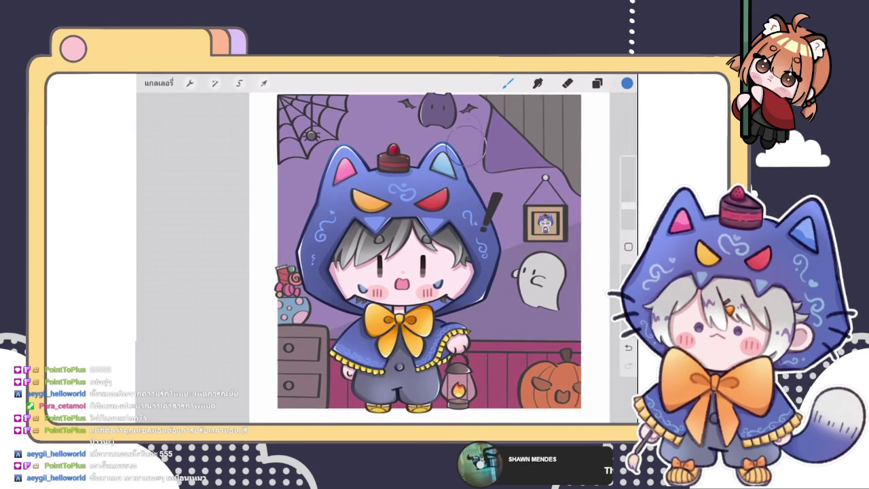
scroll(428, 251, "down", 2)
left_click(597, 83)
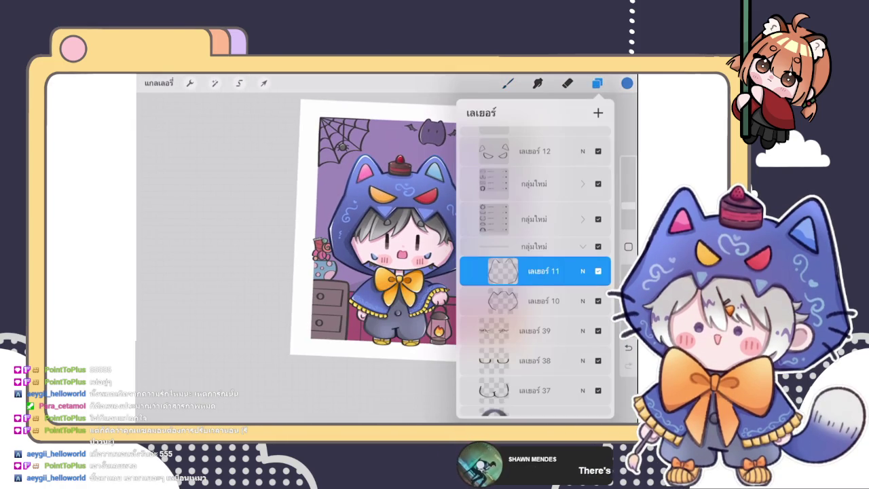
left_click(597, 83)
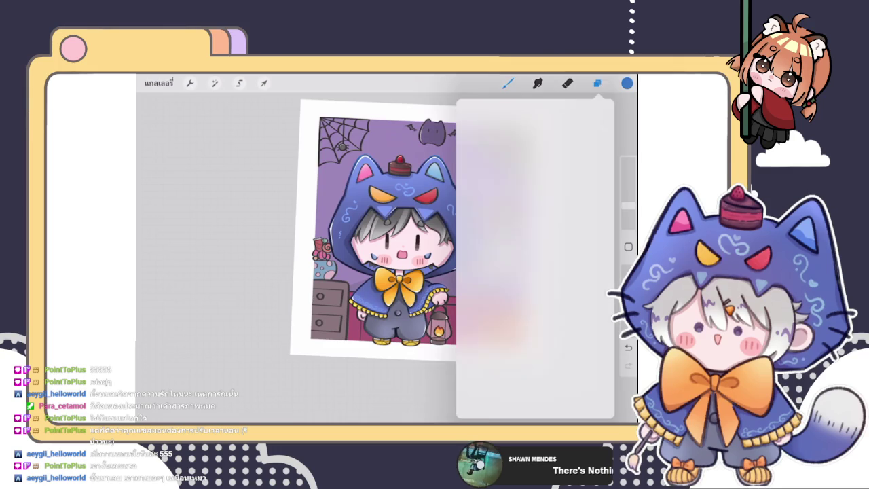
left_click(597, 83)
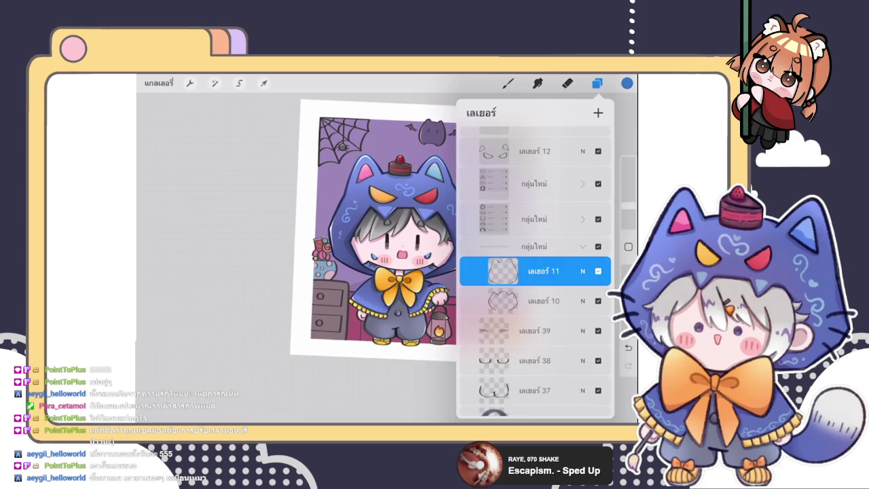
Expand the lantern group and turn on Alpha Lock for lantern-top layer 43.
left_click(583, 246)
left_click(533, 218)
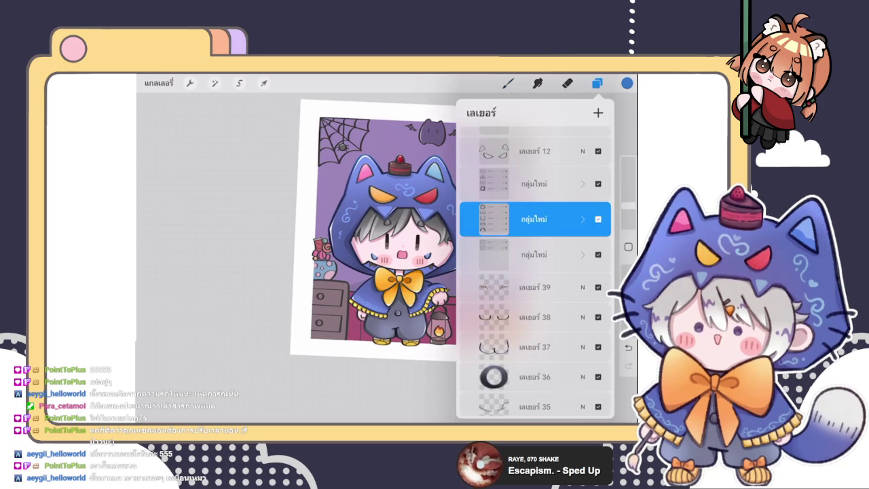
left_click(583, 219)
scroll(380, 224, "up", 5)
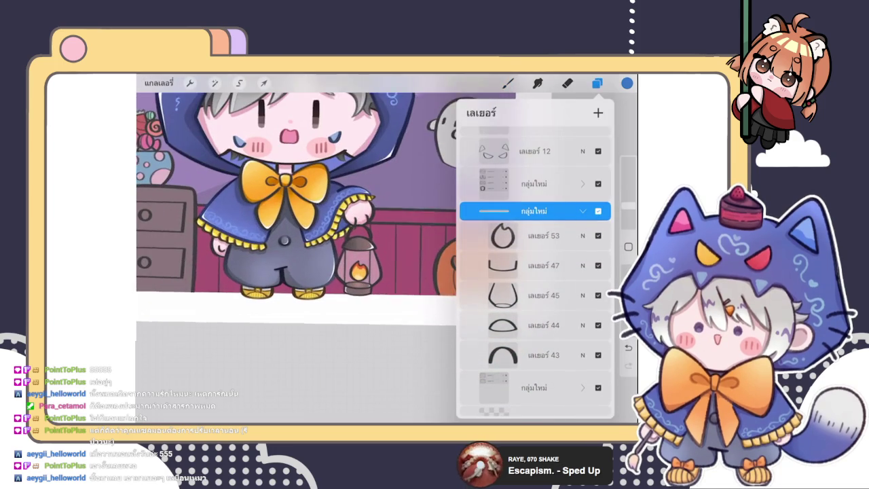
left_click(543, 354)
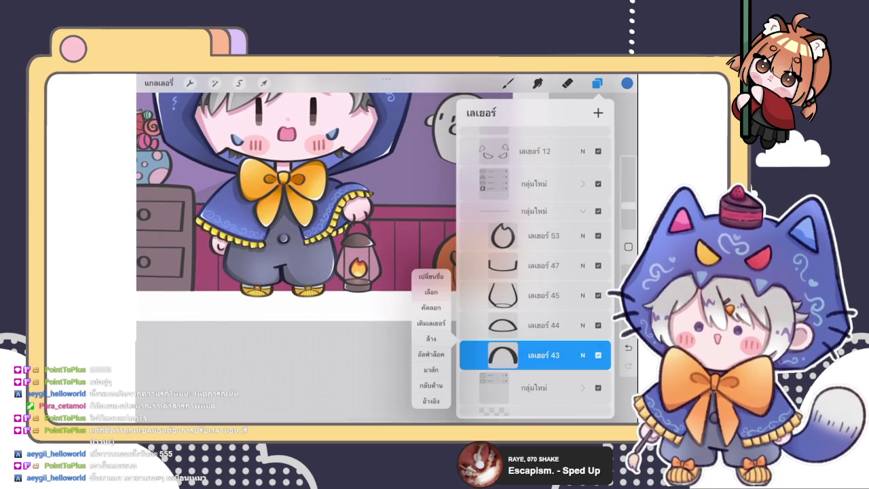
left_click(431, 354)
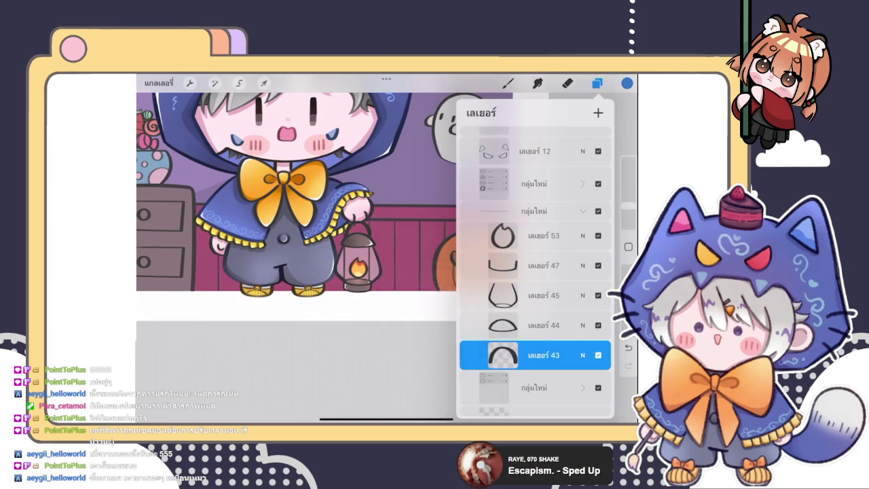
Switch to the Eraser tool while zooming the canvas in and out.
scroll(360, 265, "up", 5)
scroll(306, 251, "up", 3)
scroll(305, 251, "up", 2)
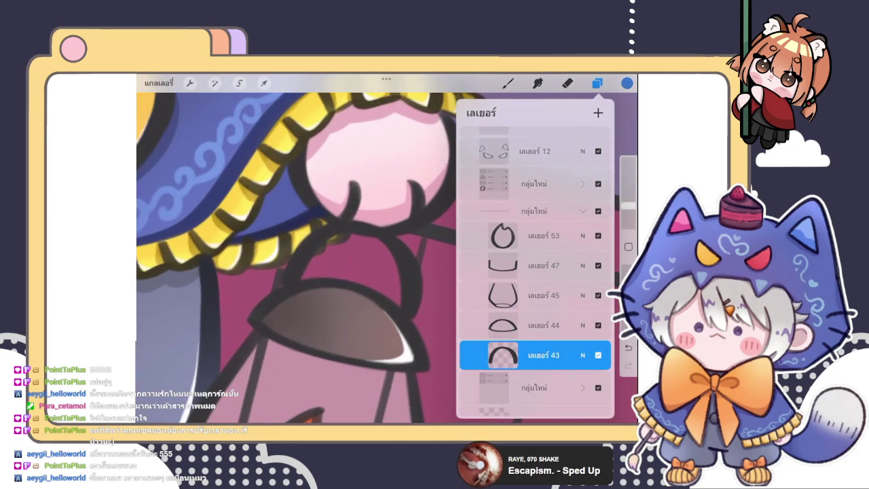
left_click(567, 83)
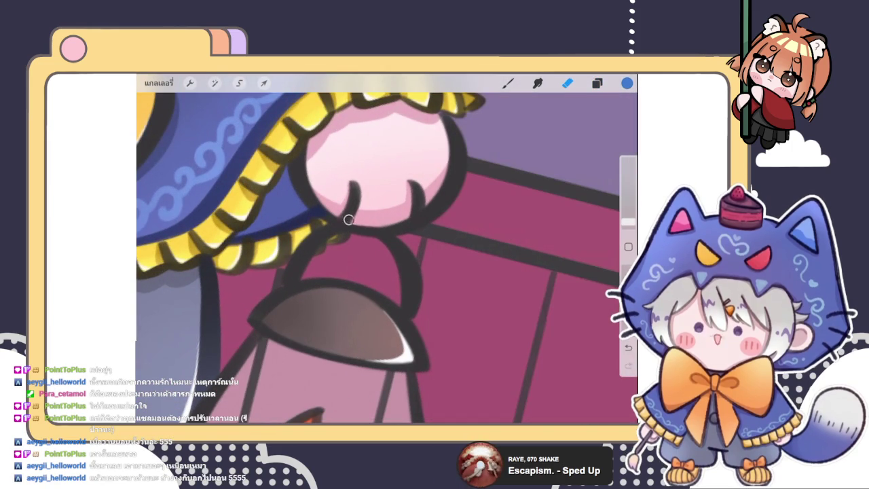
scroll(383, 220, "down", 3)
scroll(383, 221, "down", 2)
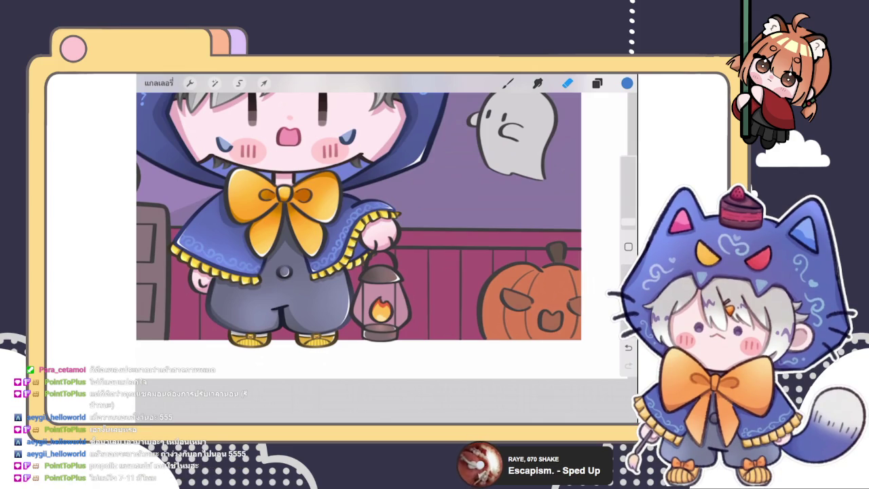
scroll(358, 217, "up", 3)
Sample the lantern's dark colour, warm it to brown, shrink the brush, and paint the top outline.
left_click(597, 82)
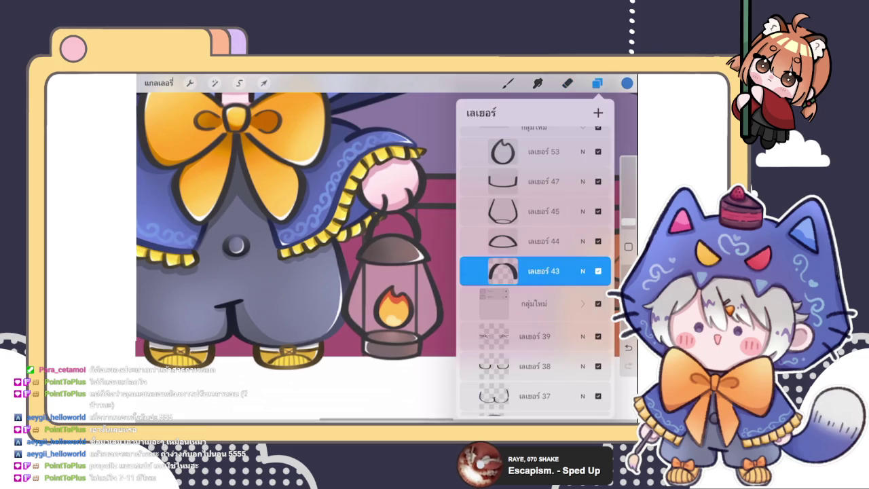
left_click(508, 83)
left_click(392, 220)
left_click(627, 83)
left_click_drag(490, 213, 503, 208)
scroll(292, 245, "up", 3)
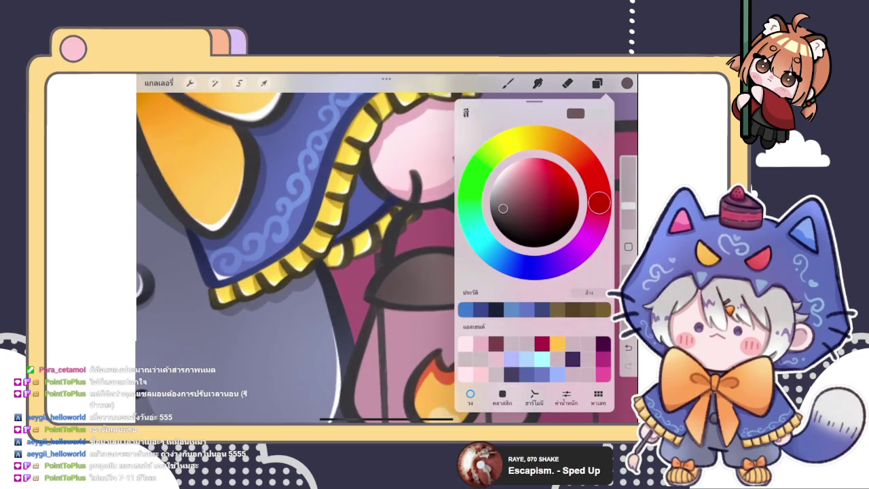
scroll(387, 251, "up", 2)
left_click_drag(629, 205, 629, 214)
mouse_move(419, 267)
left_mouse_down()
mouse_move(394, 271)
mouse_move(408, 289)
mouse_move(441, 268)
mouse_move(489, 263)
mouse_move(360, 285)
left_mouse_up()
scroll(387, 251, "down", 3)
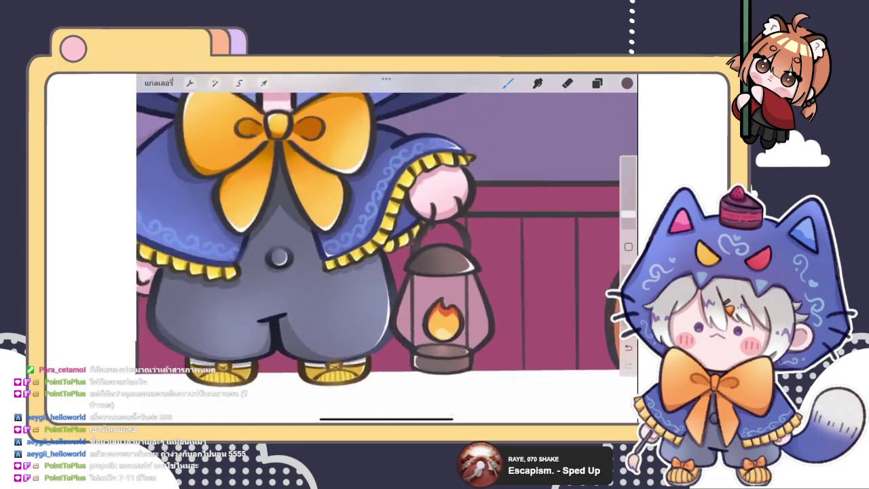
scroll(387, 224, "down", 2)
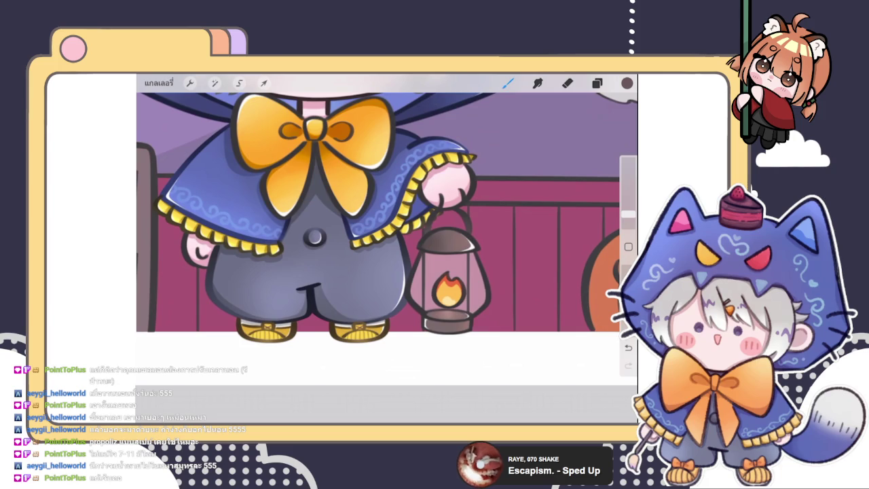
Alpha-lock layer 44 and recolour the lantern dome outline brown.
left_click(597, 83)
left_click(597, 82)
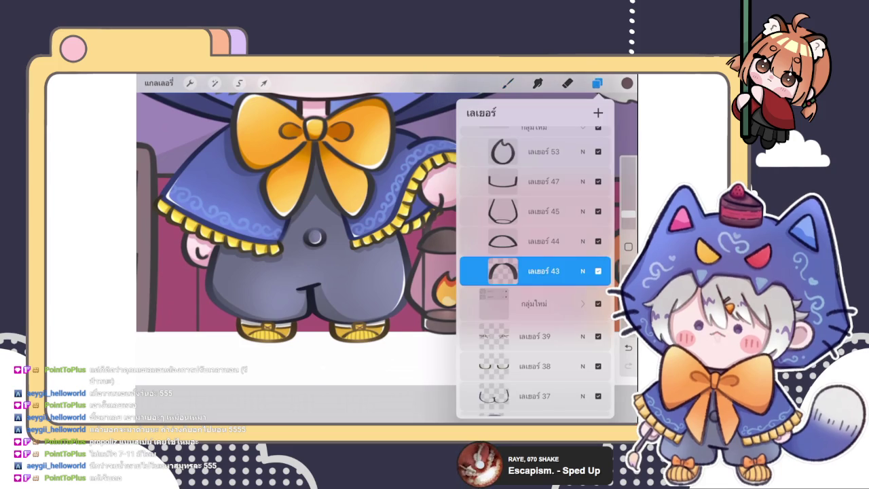
left_click(502, 241)
left_click(597, 83)
scroll(387, 258, "up", 5)
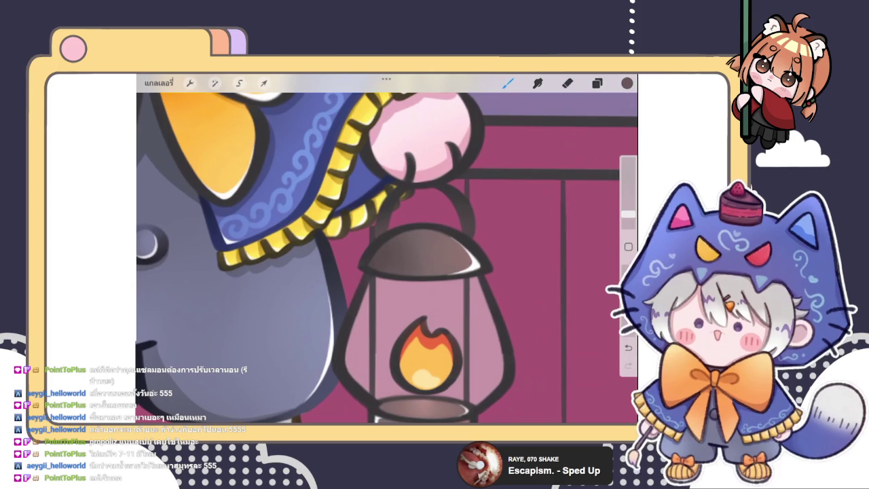
left_click_drag(435, 231, 377, 252)
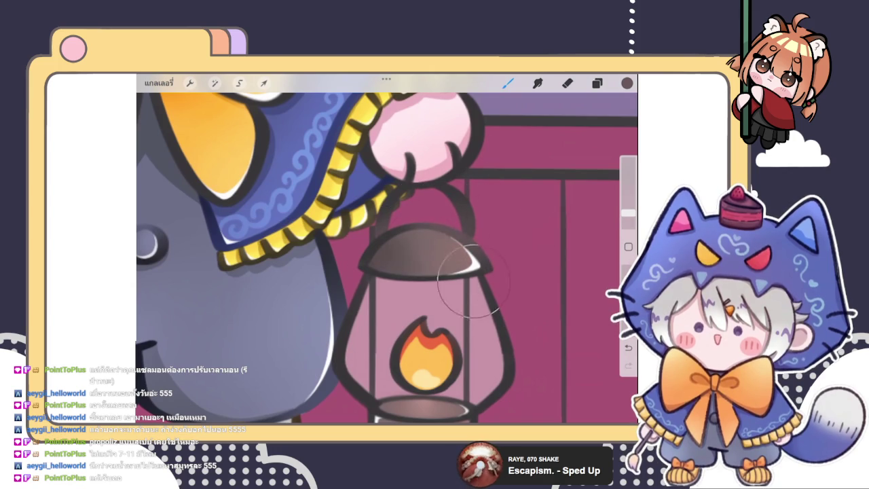
scroll(387, 258, "down", 5)
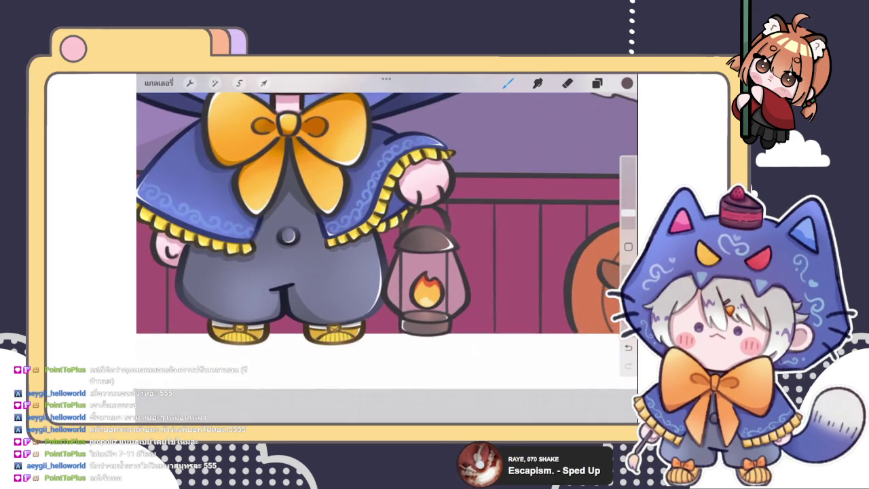
scroll(435, 217, "up", 3)
Add a light pink highlight on the lantern top.
left_click(627, 83)
left_click(508, 189)
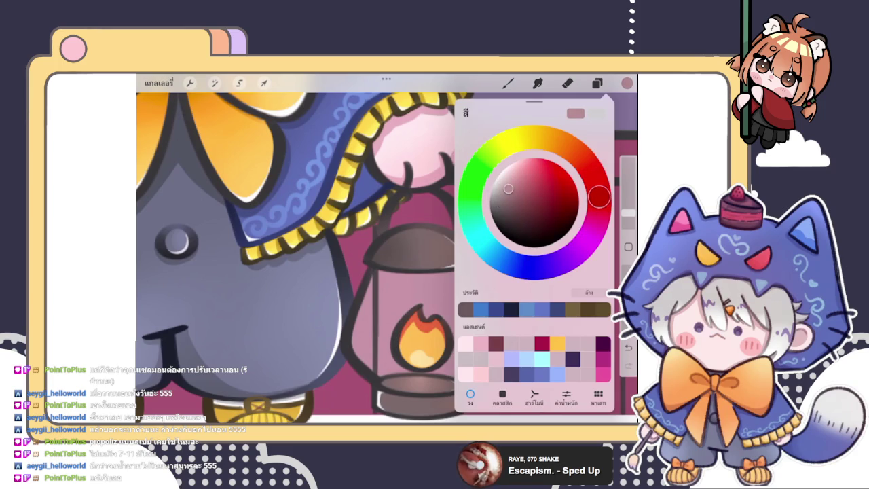
left_click(508, 83)
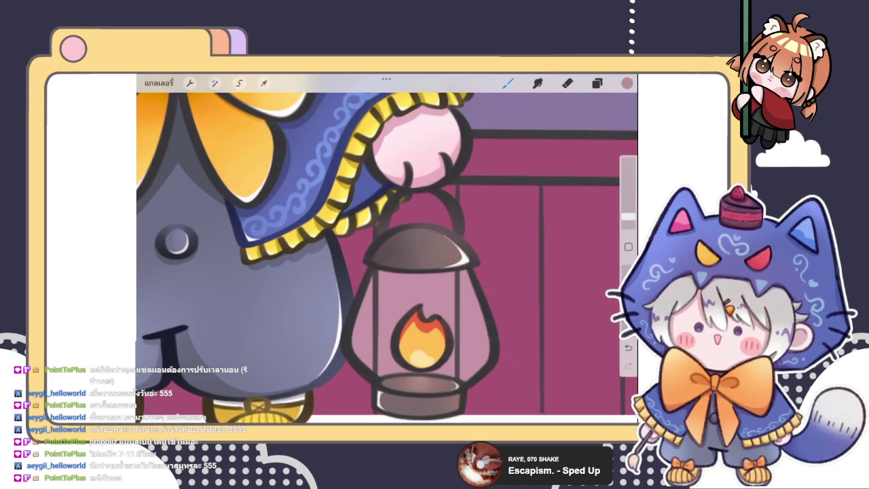
mouse_move(469, 226)
left_mouse_down()
mouse_move(453, 238)
mouse_move(435, 231)
left_mouse_up()
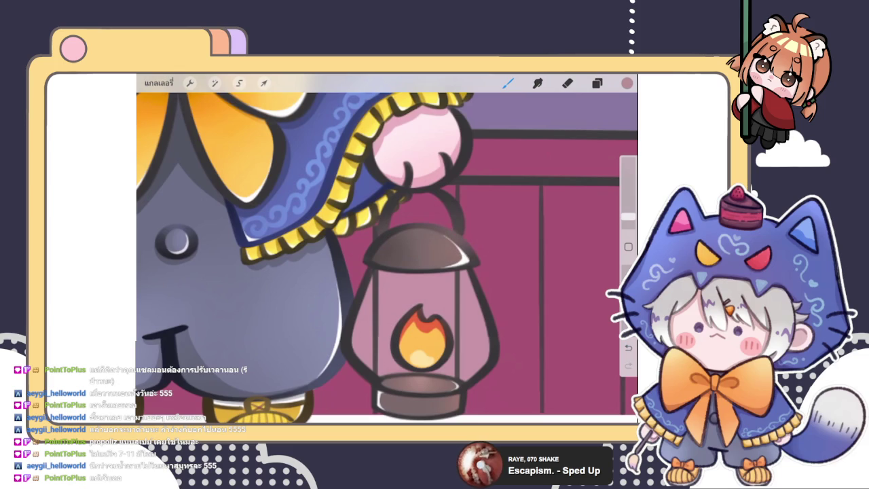
scroll(387, 248, "down", 5)
scroll(387, 248, "up", 3)
Switch to dark brown and paint the side outline on lantern body layer 45.
left_click(597, 83)
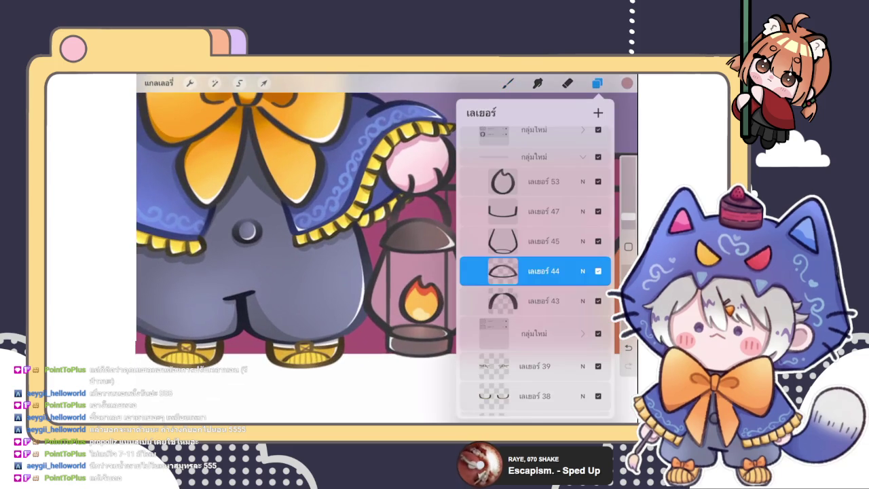
left_click(627, 83)
left_click_drag(503, 197, 510, 207)
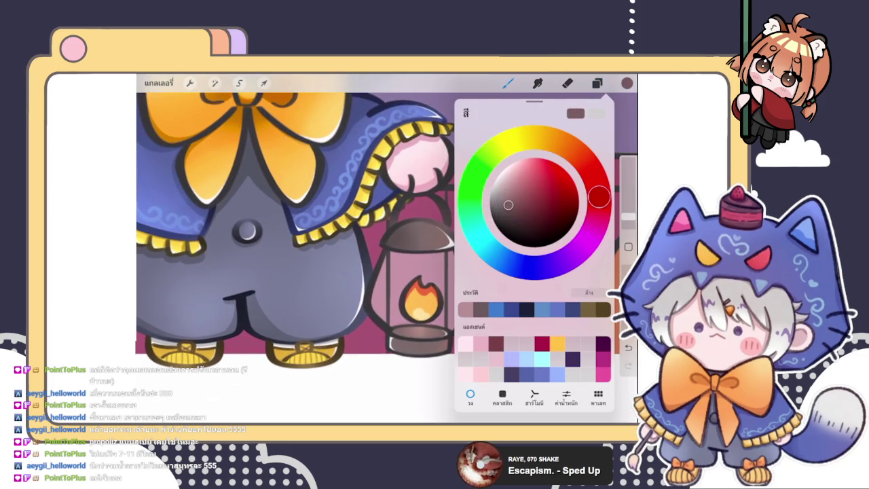
left_click(597, 83)
left_click(543, 241)
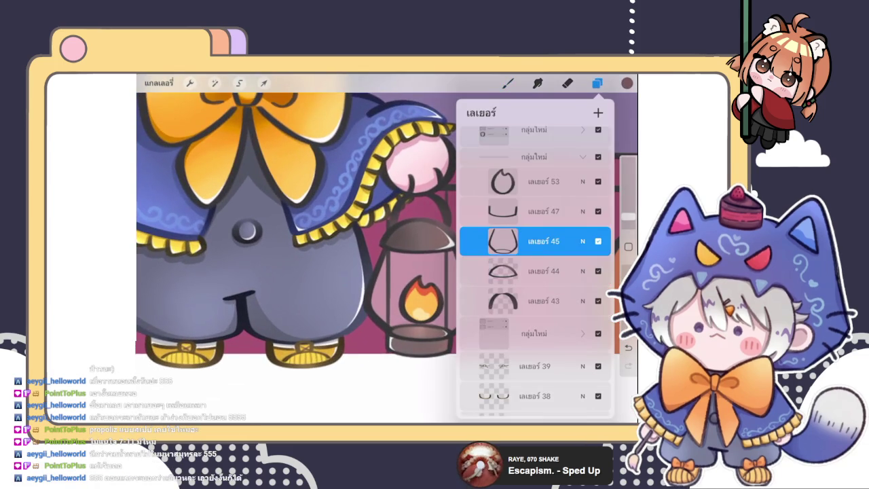
left_click(508, 83)
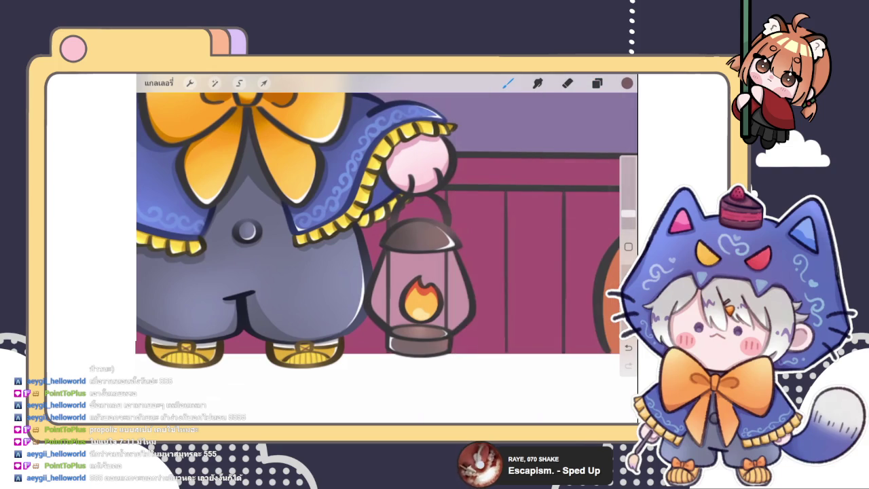
left_click_drag(453, 246, 472, 299)
On base layer 47, brush brown along the lantern's right side, undoing two stray strokes.
left_click(597, 82)
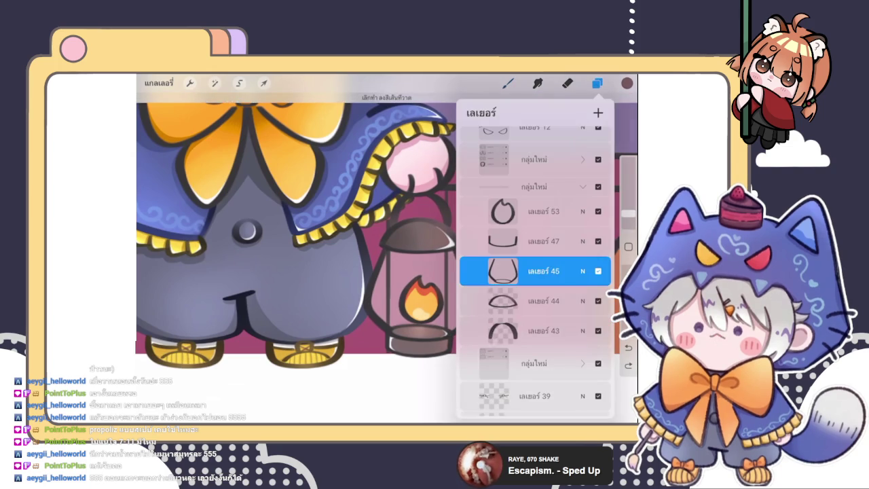
left_click(544, 241)
left_click(508, 83)
left_click_drag(391, 259, 364, 319)
scroll(387, 249, "down", 3)
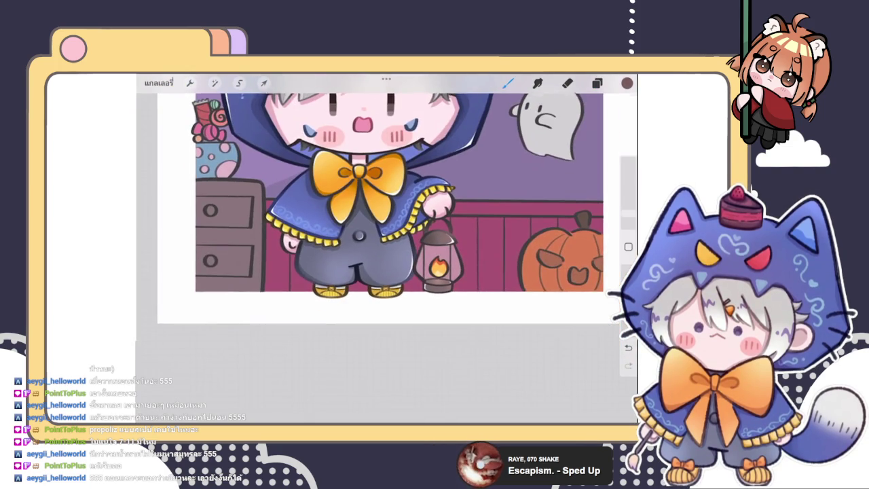
key("ctrl+z")
scroll(387, 248, "up", 3)
mouse_move(406, 253)
left_mouse_down()
mouse_move(401, 278)
mouse_move(427, 245)
mouse_move(416, 289)
left_mouse_up()
key("ctrl+z")
left_click_drag(464, 260, 465, 282)
left_click_drag(471, 251, 457, 285)
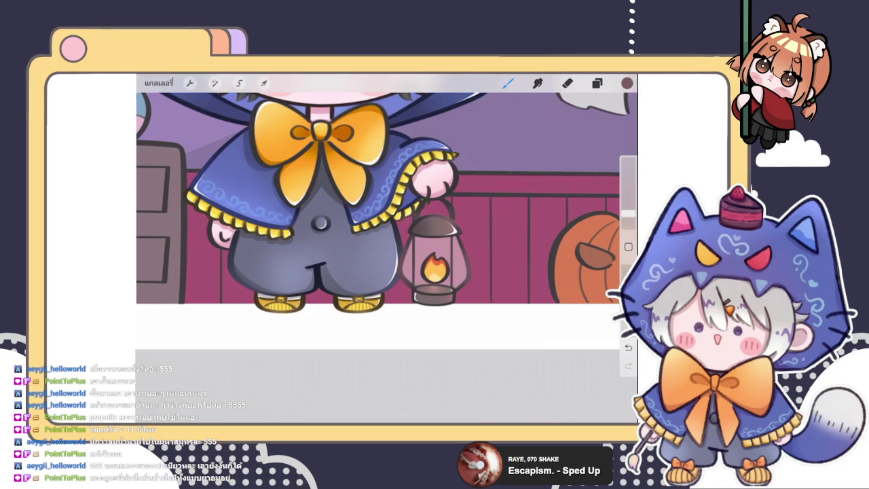
scroll(435, 265, "up", 5)
Turn on Alpha Lock for lantern base layer 47.
left_click(597, 83)
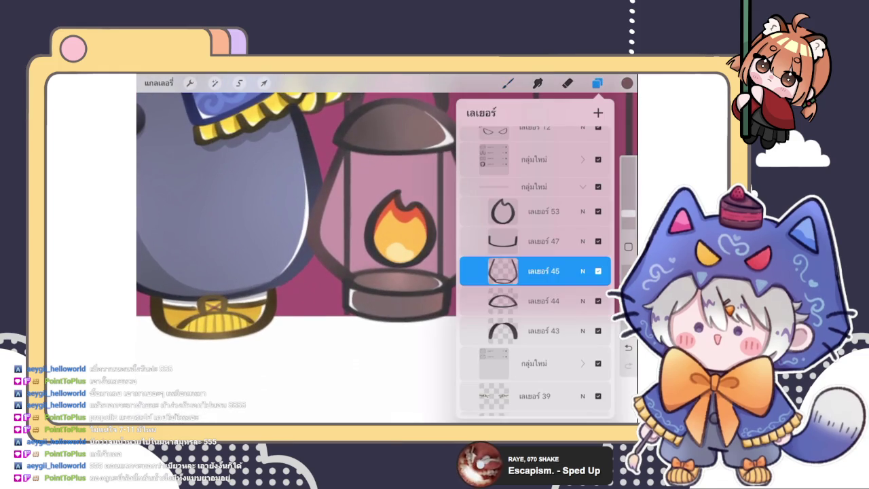
left_click(502, 241)
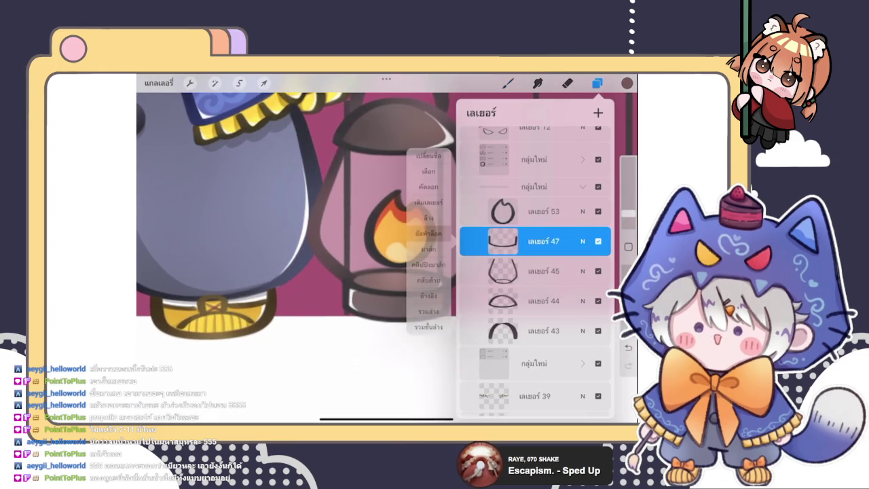
left_click(508, 83)
scroll(387, 217, "up", 3)
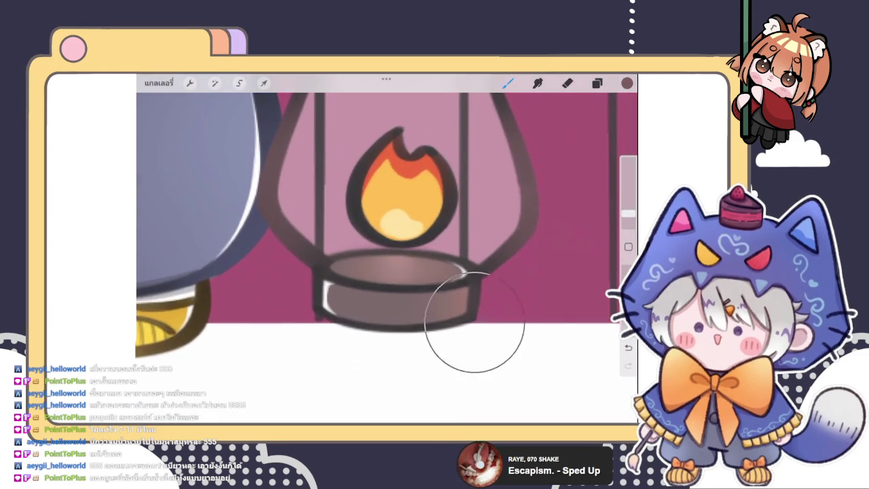
scroll(387, 204, "down", 3)
scroll(387, 204, "up", 2)
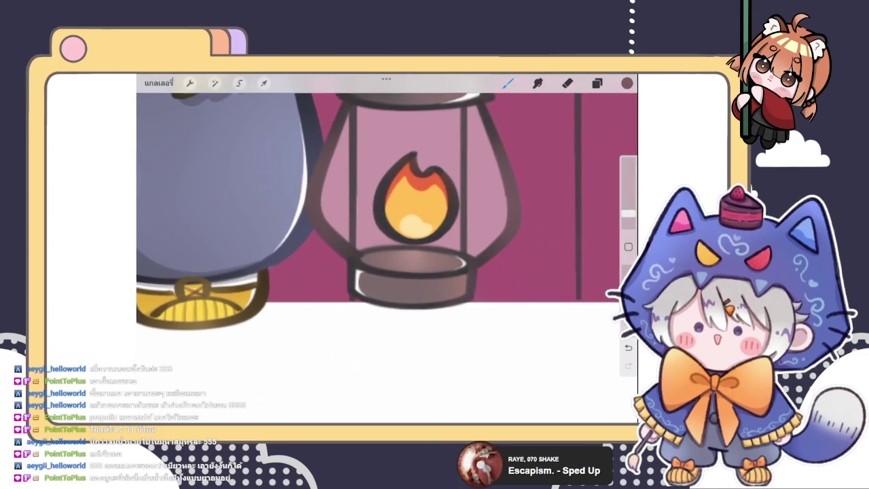
Fine-tune the brown paint shade in the colour chooser.
left_click(626, 83)
left_click_drag(508, 205, 508, 217)
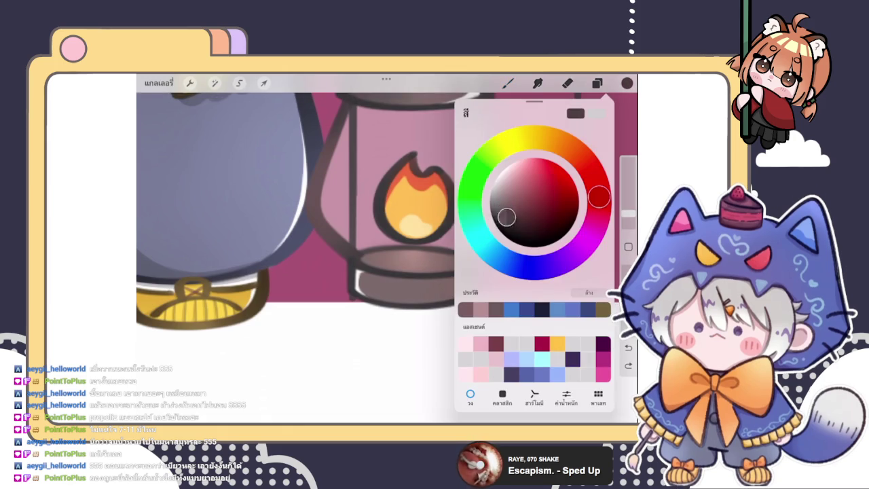
left_click(627, 83)
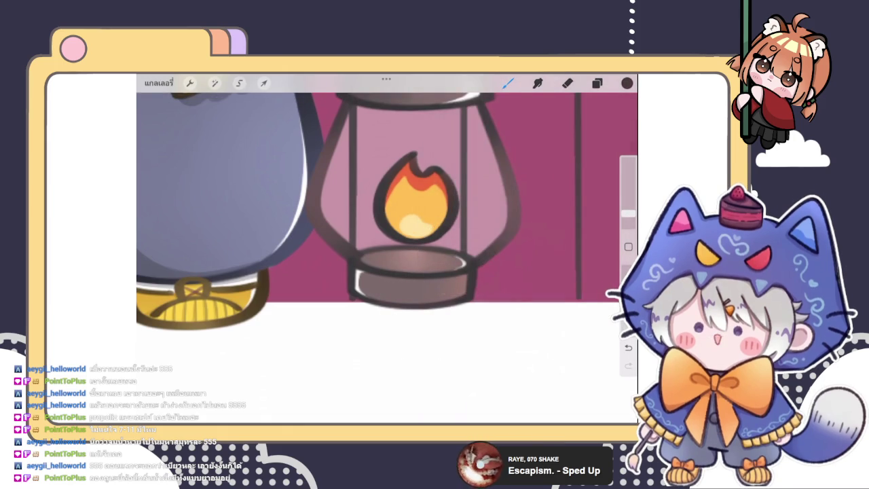
left_click(627, 83)
left_click_drag(506, 216, 508, 207)
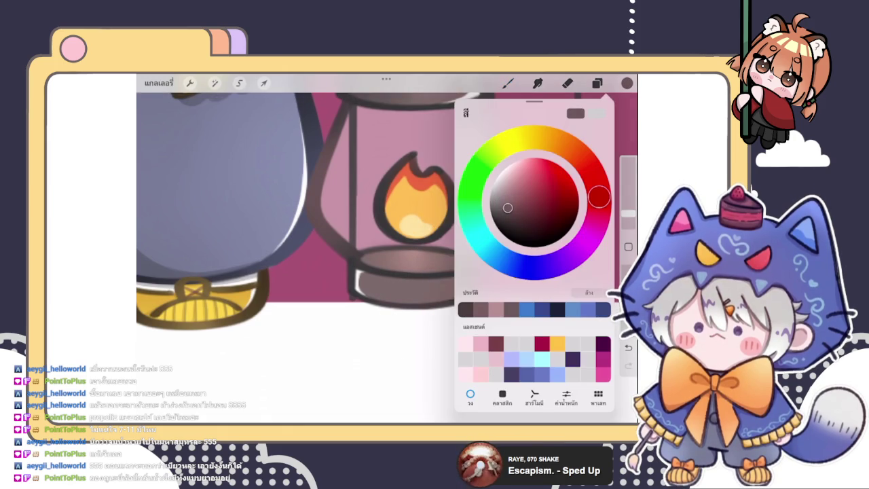
left_click(627, 83)
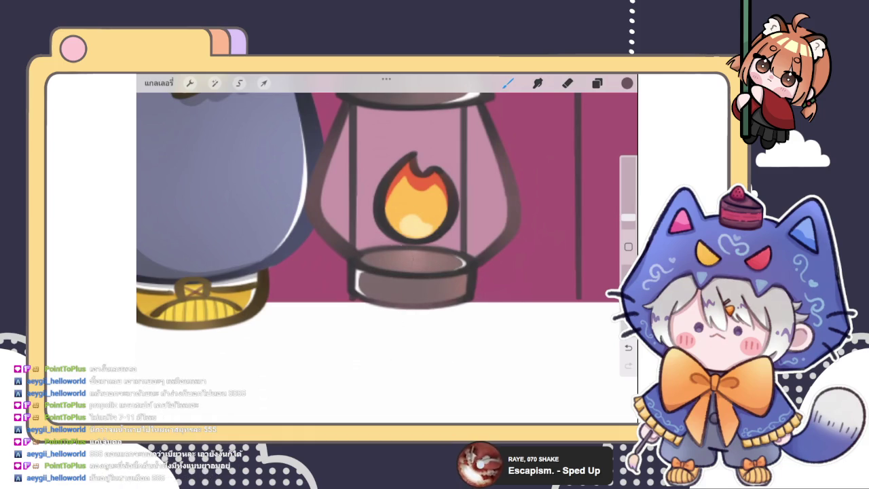
Reopen the layer list and select flame outline layer 53.
left_click(597, 83)
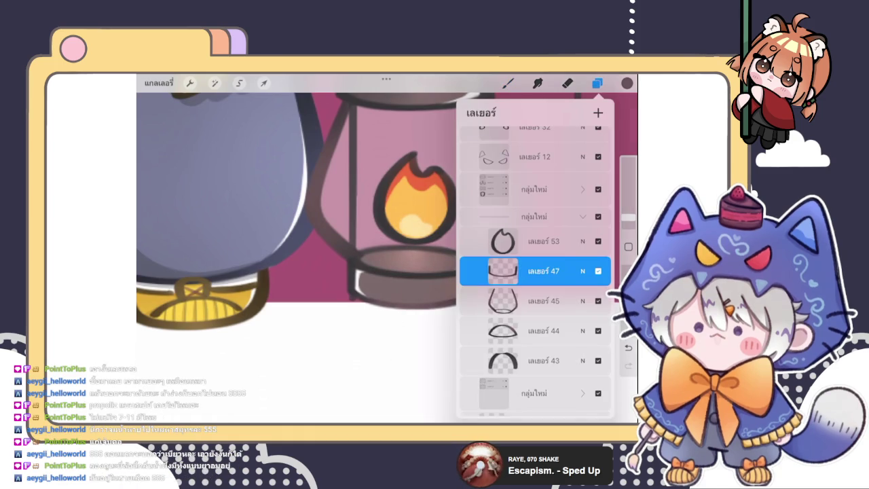
left_click(413, 278)
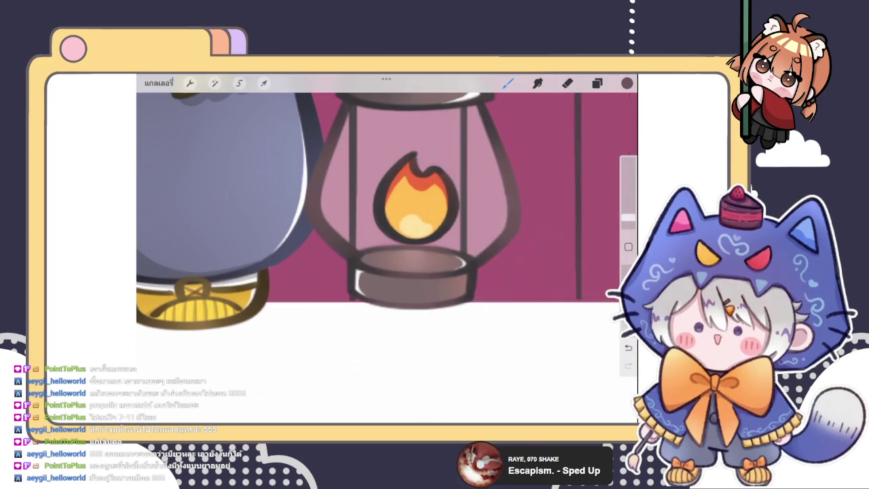
scroll(414, 285, "down", 5)
scroll(376, 183, "up", 3)
left_click(597, 83)
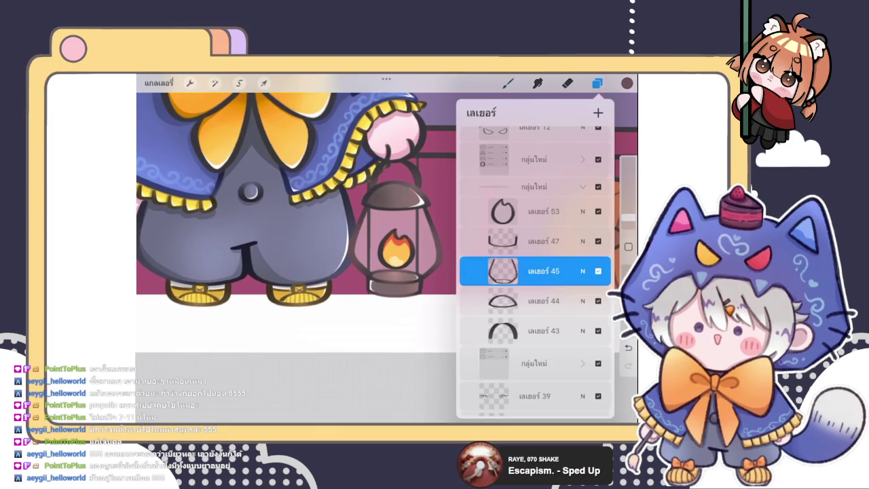
left_click(543, 211)
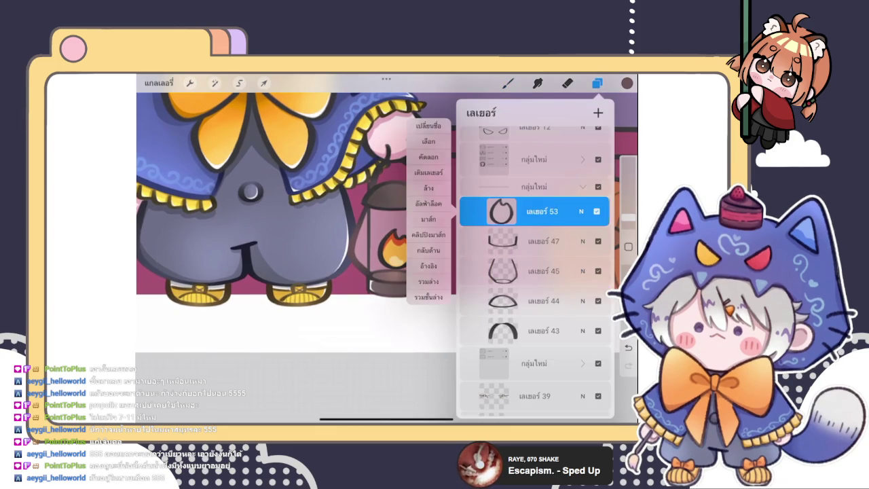
Apply an option to flame outline layer 53 and switch to the Eraser.
left_click(432, 140)
left_click(544, 211)
left_click(568, 83)
scroll(421, 258, "up", 3)
scroll(411, 244, "up", 3)
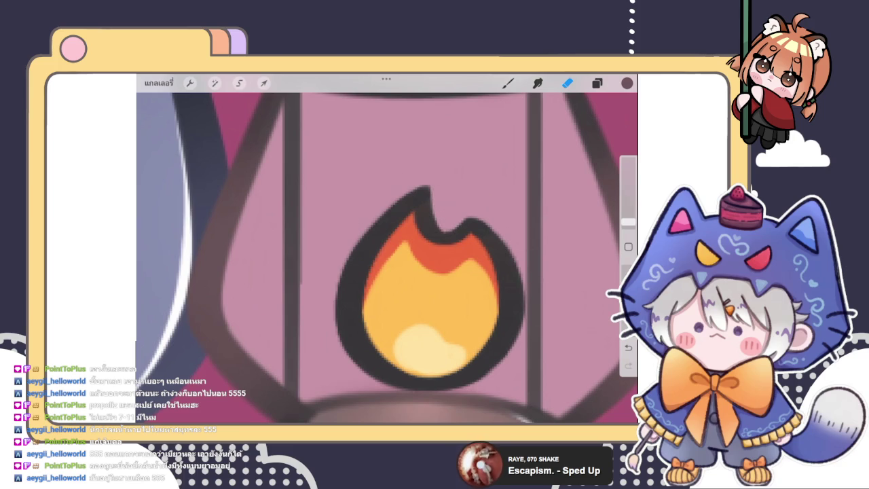
scroll(387, 247, "down", 5)
scroll(387, 214, "down", 5)
scroll(408, 252, "up", 5)
scroll(407, 251, "up", 2)
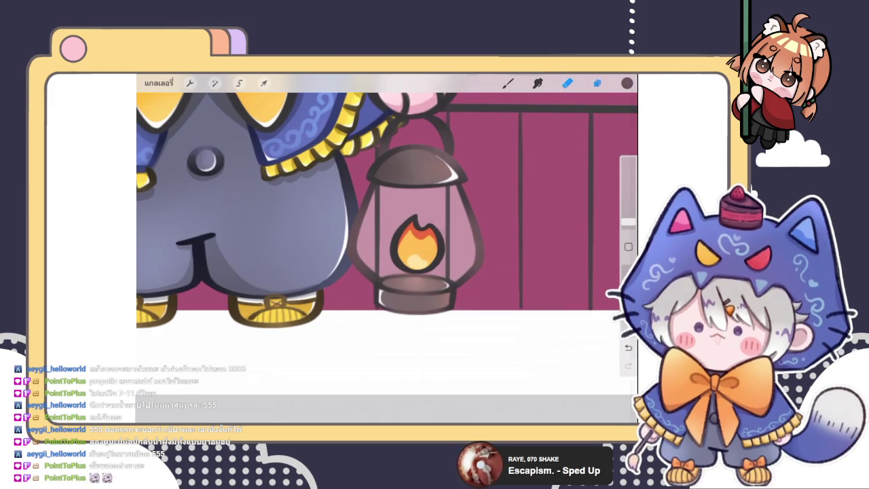
Sample the flame's orange and shift it to a darker orange.
left_click(597, 83)
left_click(597, 83)
left_click(627, 83)
left_click(567, 83)
left_click(417, 244)
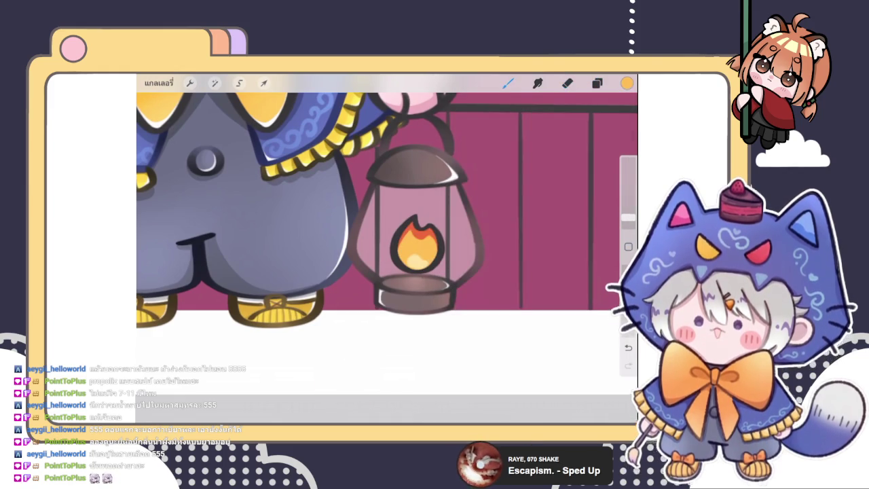
left_click(627, 83)
left_click_drag(550, 170, 547, 191)
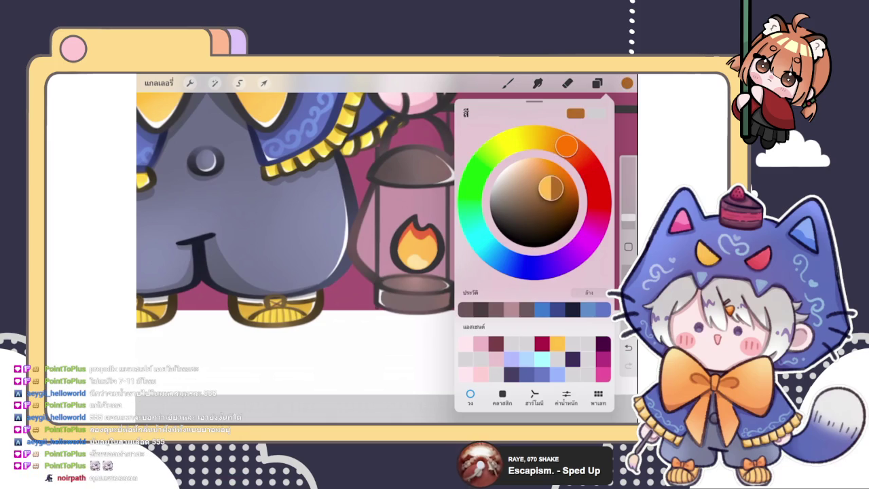
left_click(422, 218)
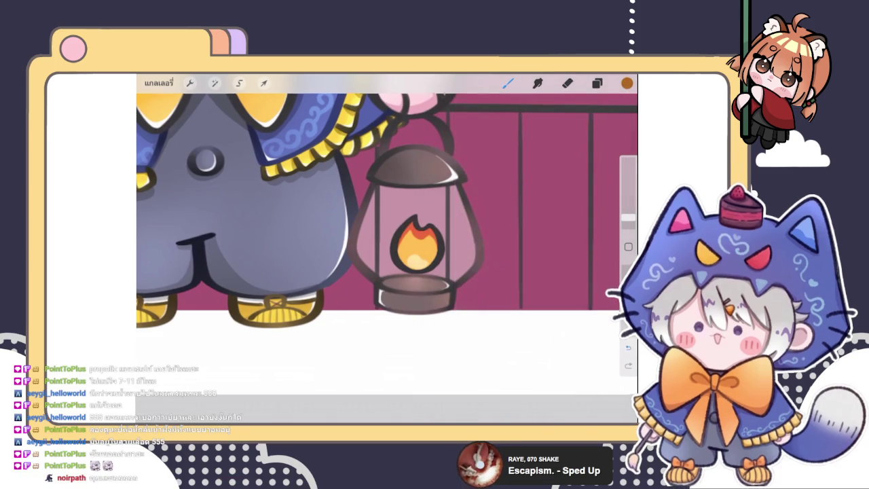
Paint the darker orange over the flame outline, then undo the stroke.
left_click(597, 82)
left_click(502, 271)
left_click(339, 204)
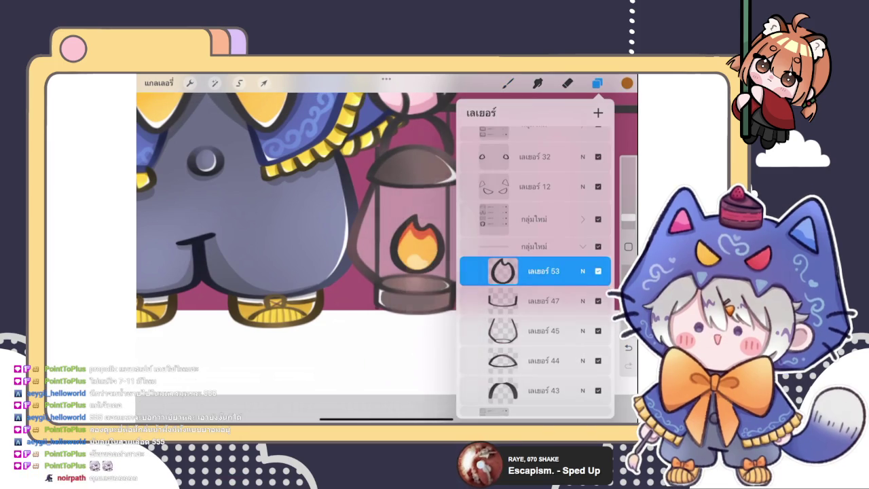
left_click(597, 83)
mouse_move(387, 224)
left_mouse_down()
mouse_move(408, 272)
mouse_move(442, 271)
left_mouse_up()
scroll(408, 238, "up", 5)
key("ctrl+z")
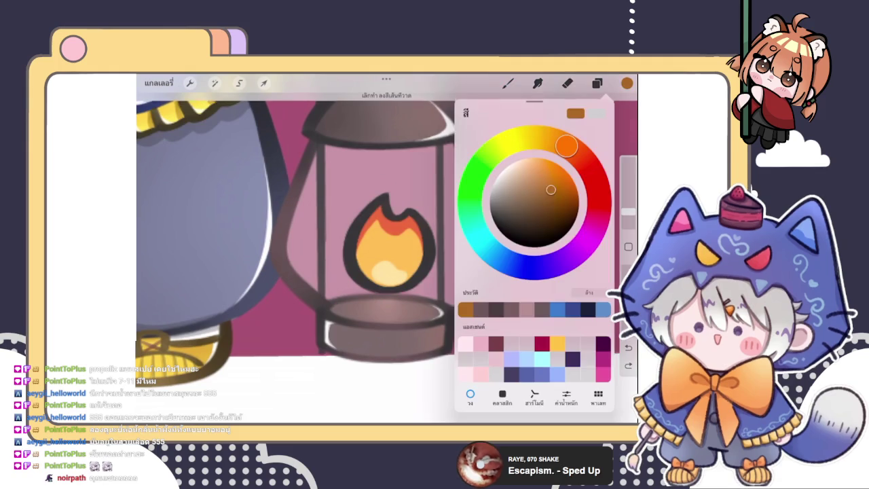
Choose a dark reddish-brown for the flame outline and go back to the brush.
left_click(627, 83)
left_click_drag(587, 170, 576, 153)
left_click(508, 82)
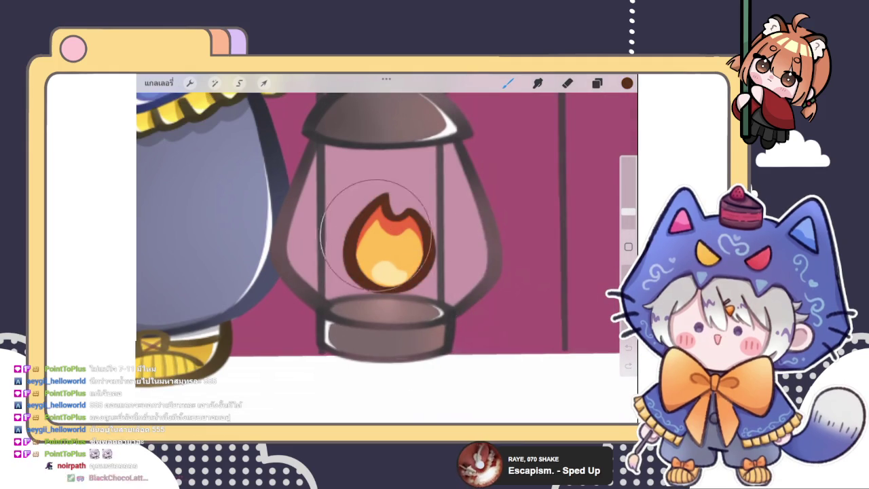
scroll(387, 224, "down", 3)
scroll(388, 224, "up", 3)
left_click(627, 83)
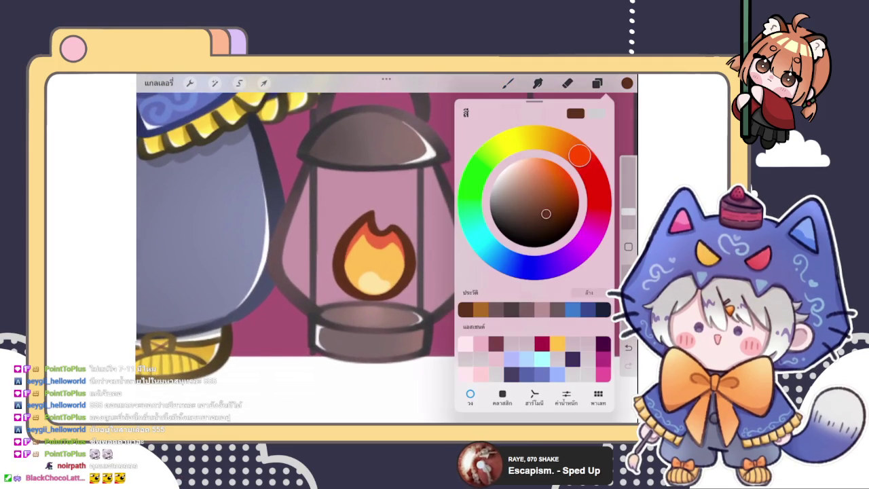
left_click(508, 83)
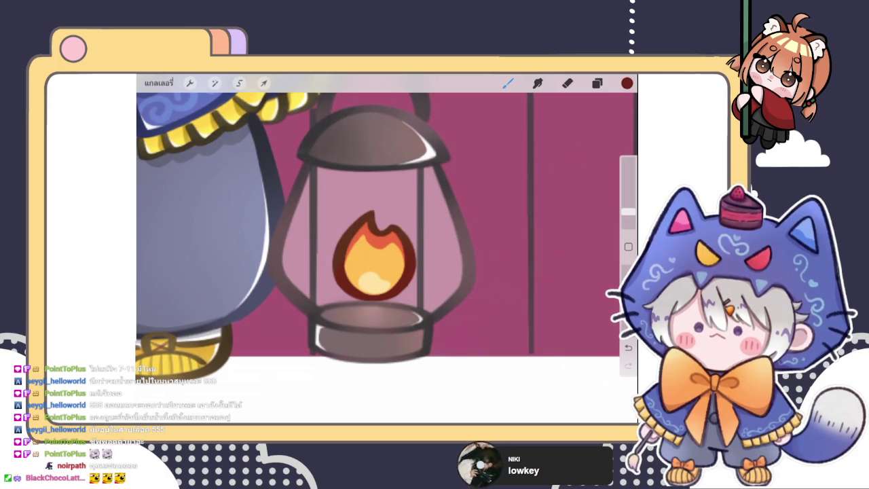
Choose a warm, lighter orange in the colour disc for the lantern glow.
left_click(627, 83)
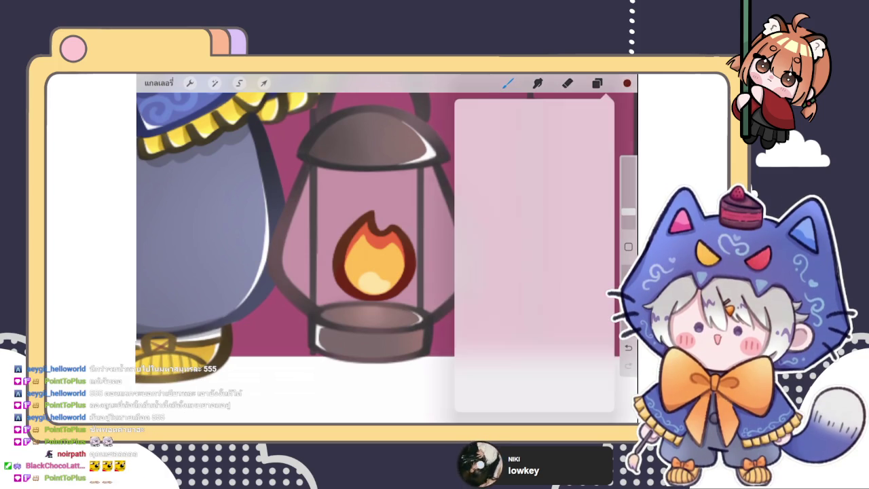
left_click(380, 202)
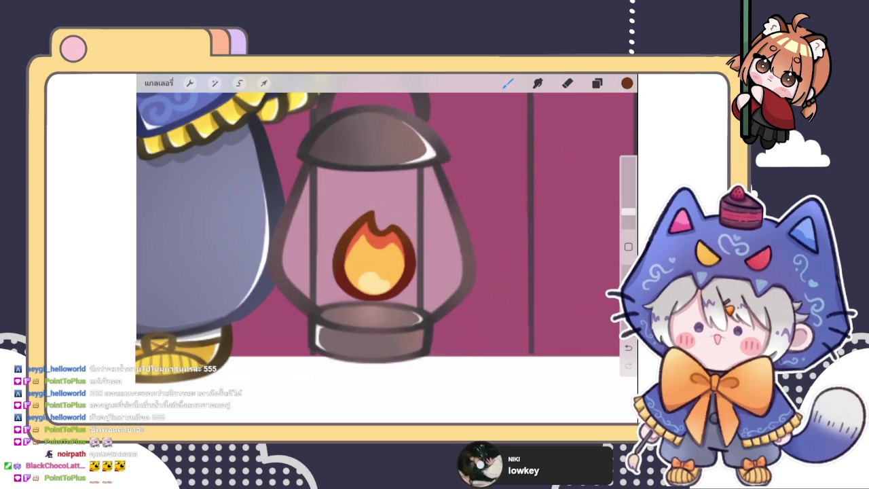
left_click(627, 83)
left_click(552, 203)
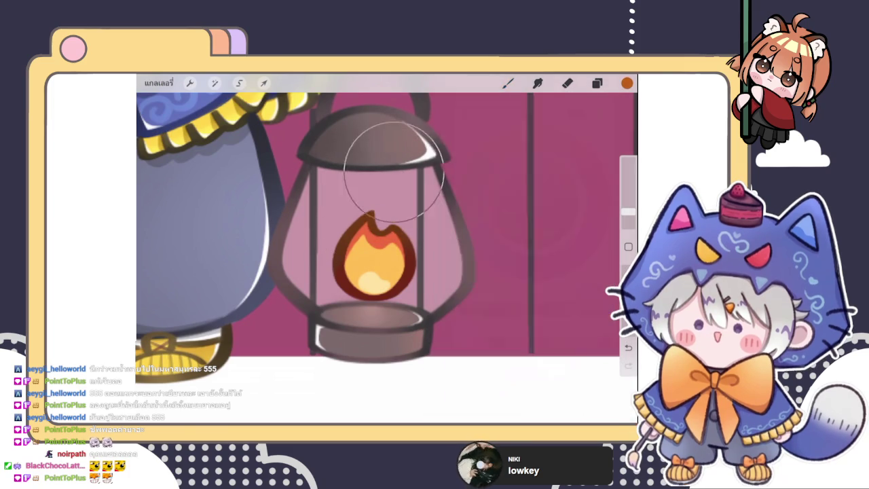
left_click(378, 184)
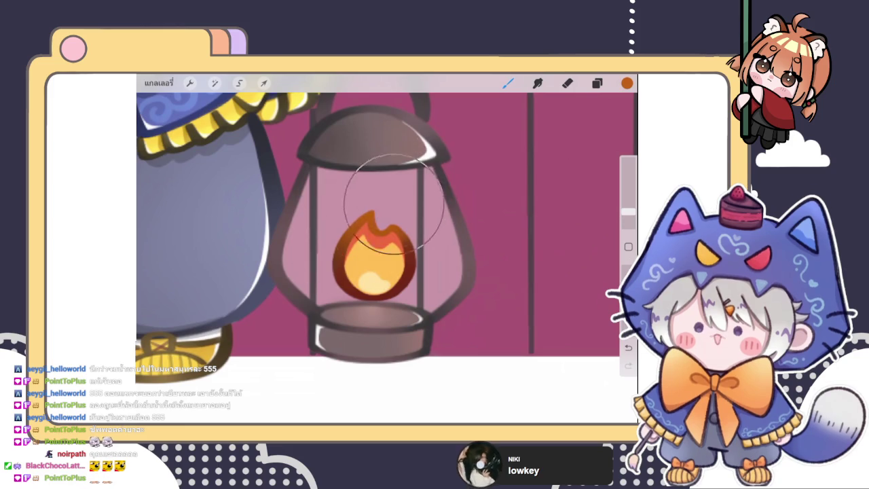
left_click(627, 83)
left_click_drag(556, 186, 544, 173)
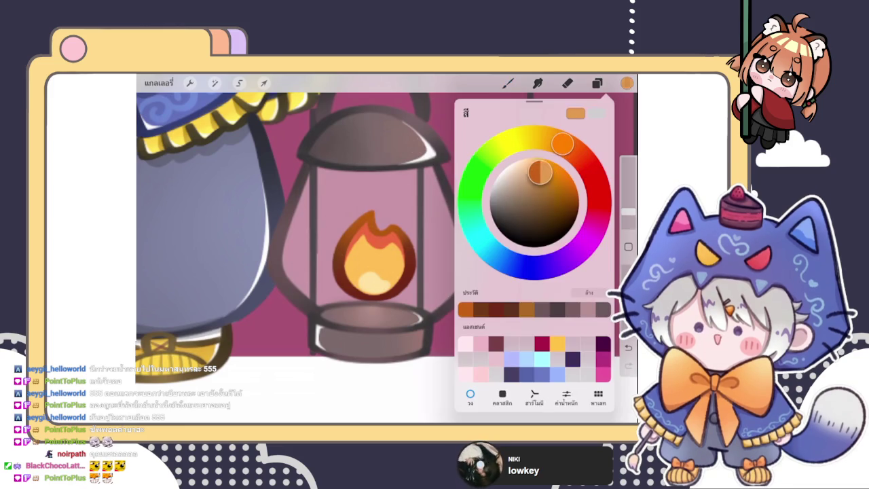
left_click(387, 316)
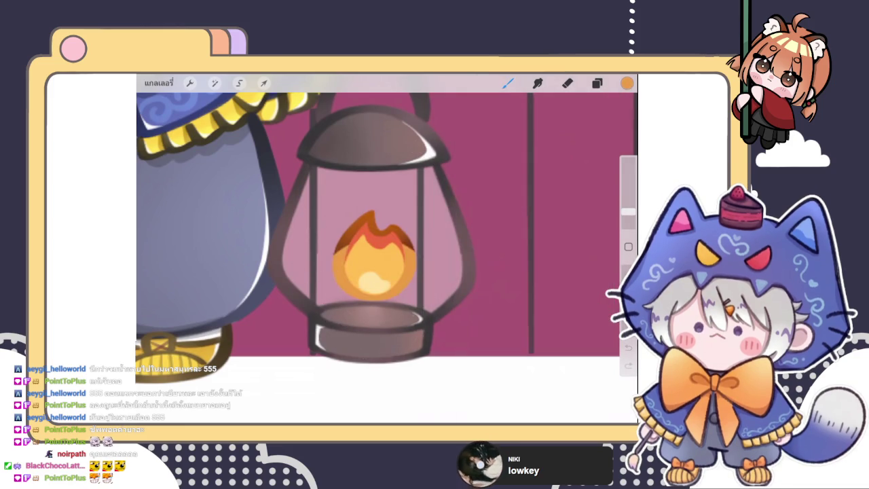
Sample red from the flame and airbrush a soft glow around it.
scroll(387, 258, "down", 5)
scroll(392, 241, "up", 5)
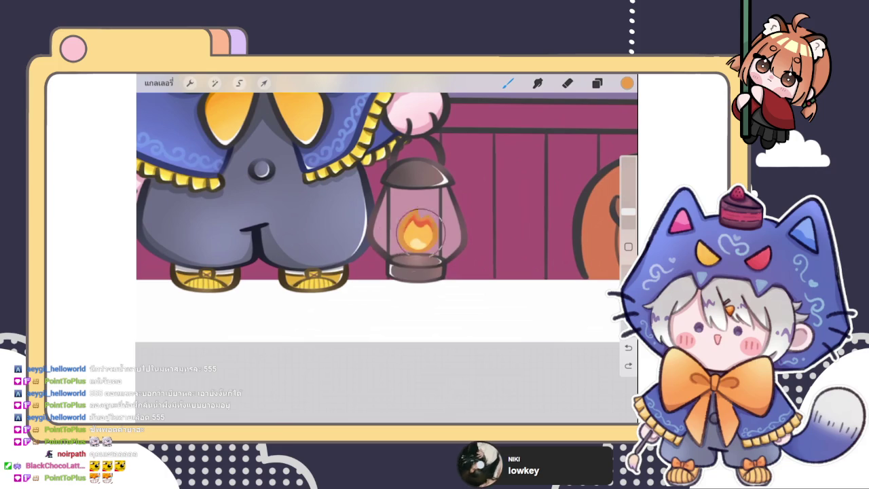
scroll(417, 234, "up", 3)
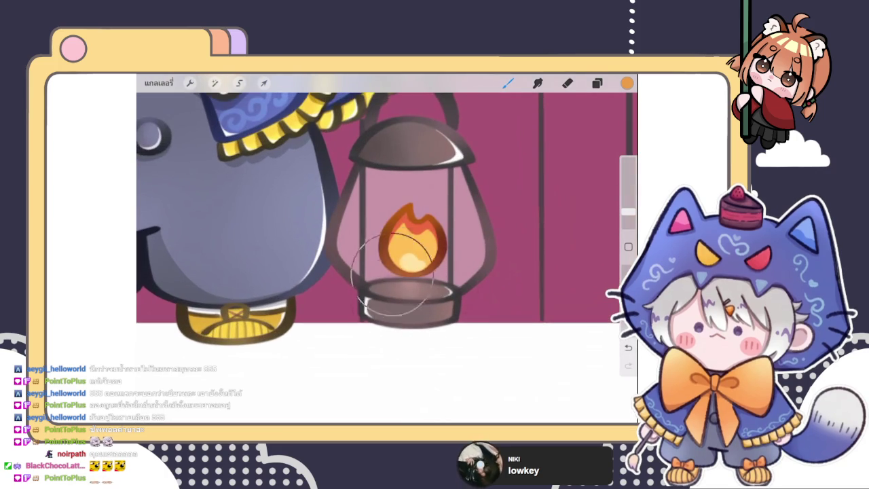
scroll(387, 211, "down", 5)
scroll(381, 210, "down", 3)
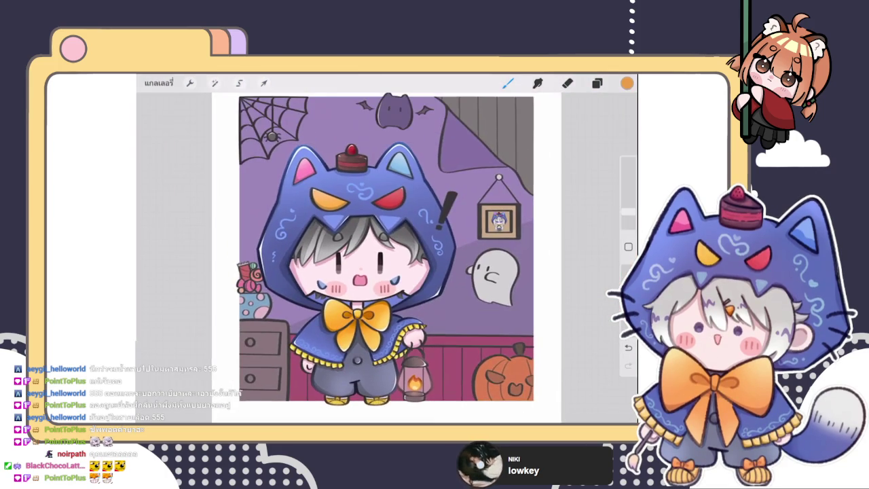
scroll(418, 299, "up", 6)
left_click(443, 279)
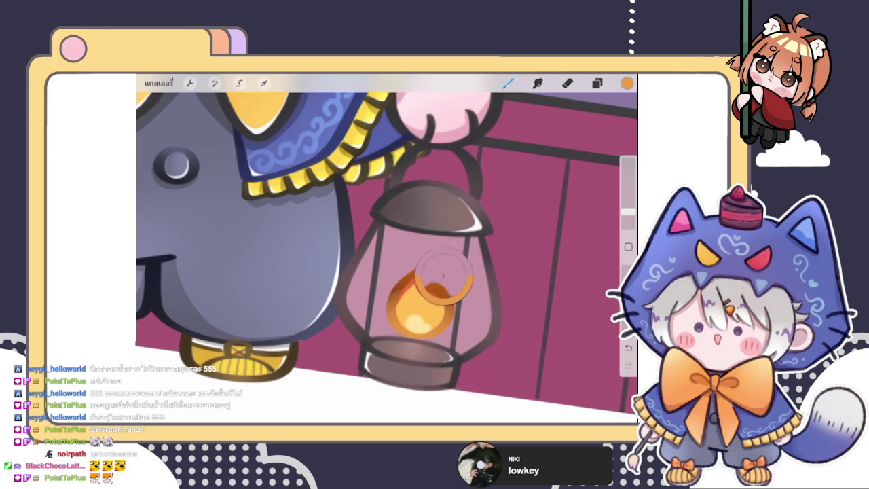
left_click(627, 83)
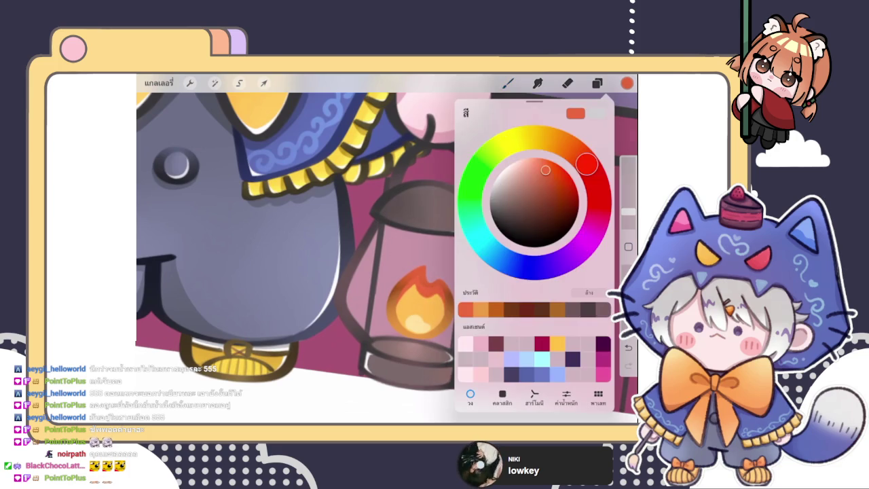
left_click(627, 83)
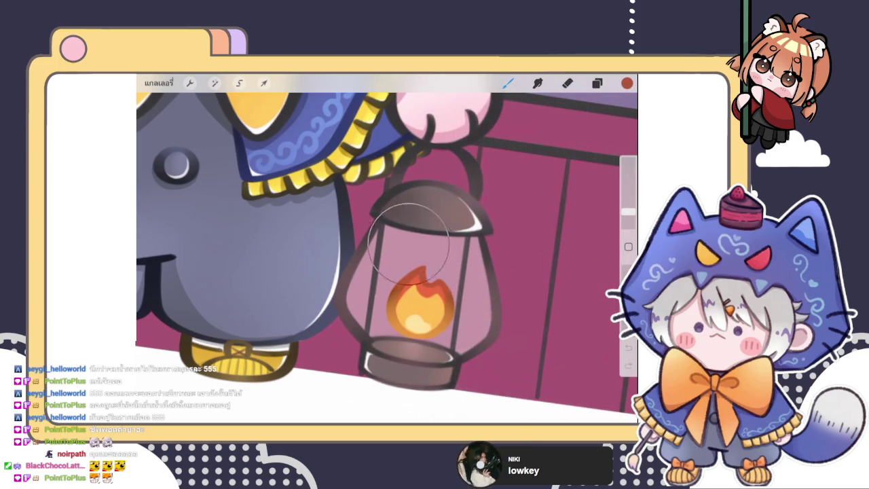
scroll(387, 251, "down", 5)
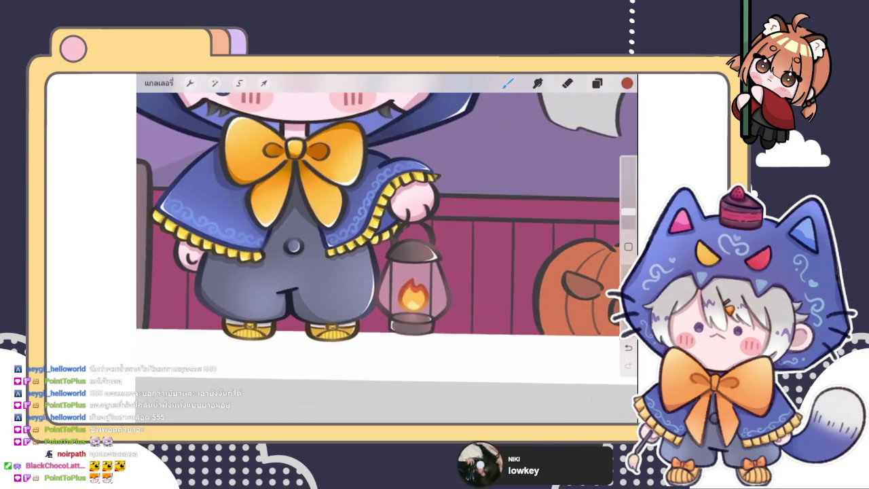
scroll(407, 259, "up", 3)
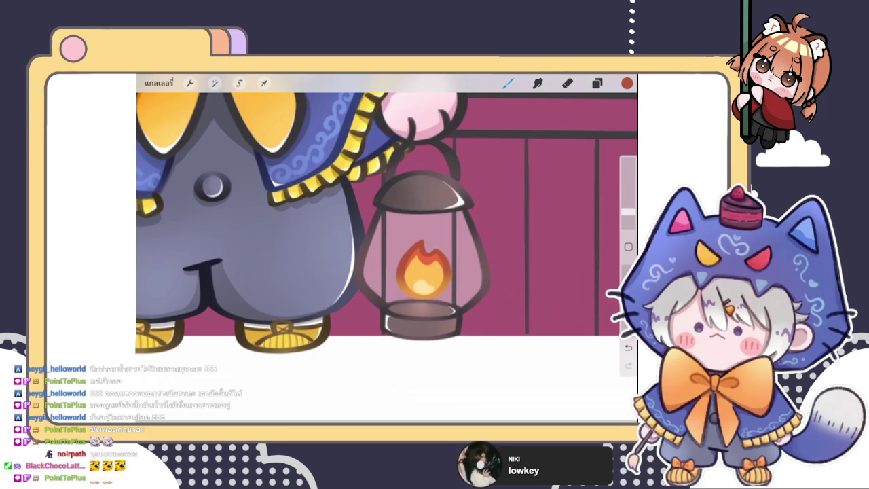
Select layer 24 in the bow's layer group, undoing an accidental red fill.
left_click(597, 83)
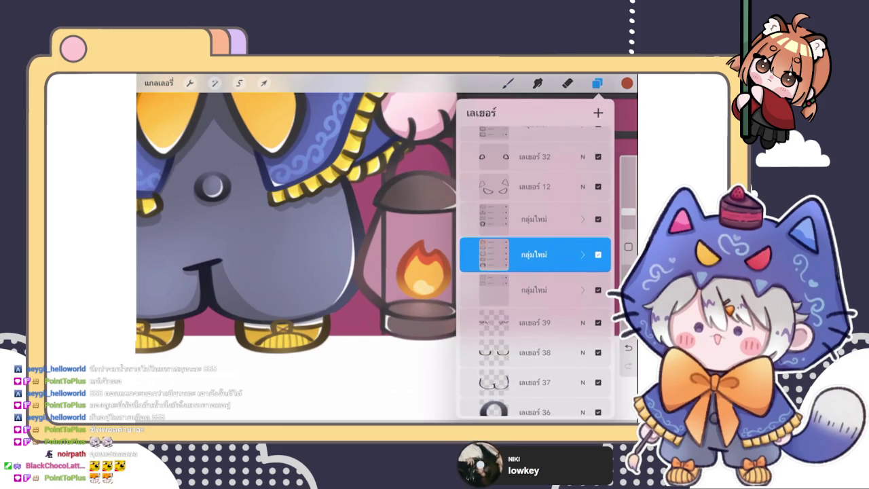
left_click(583, 218)
left_click(537, 325)
left_click(537, 326)
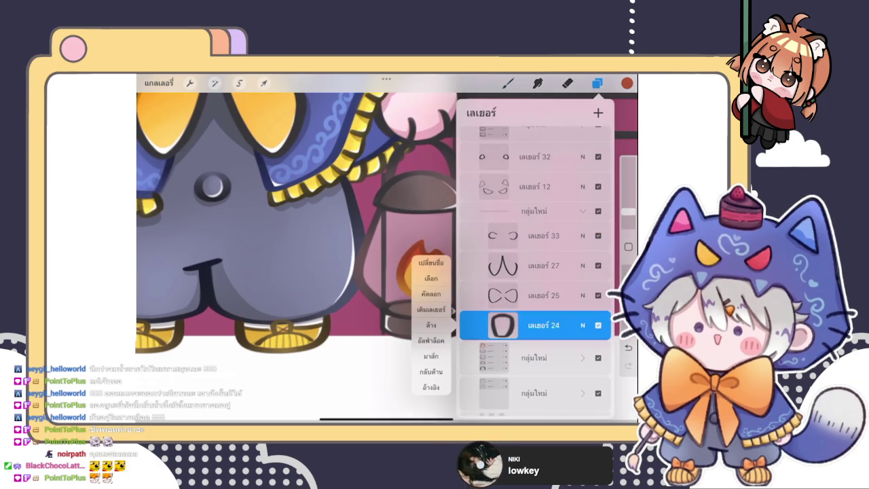
left_click(430, 309)
key("ctrl+z")
left_click(502, 325)
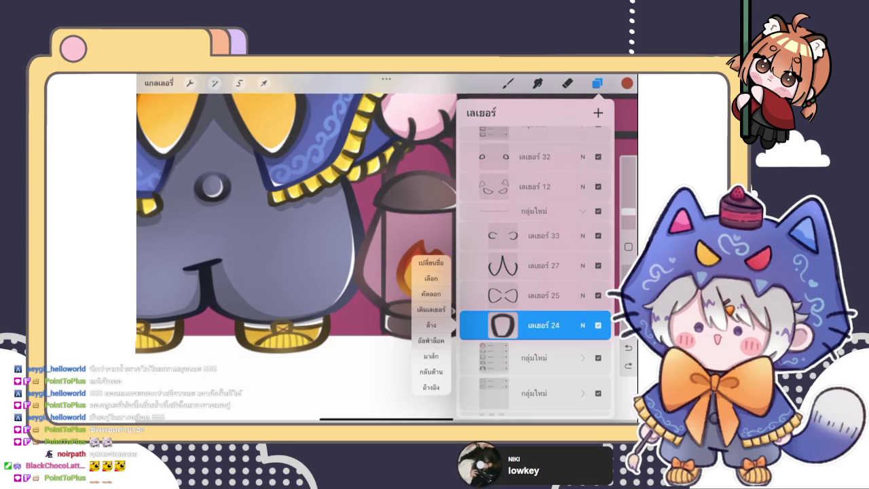
scroll(387, 245, "up", 5)
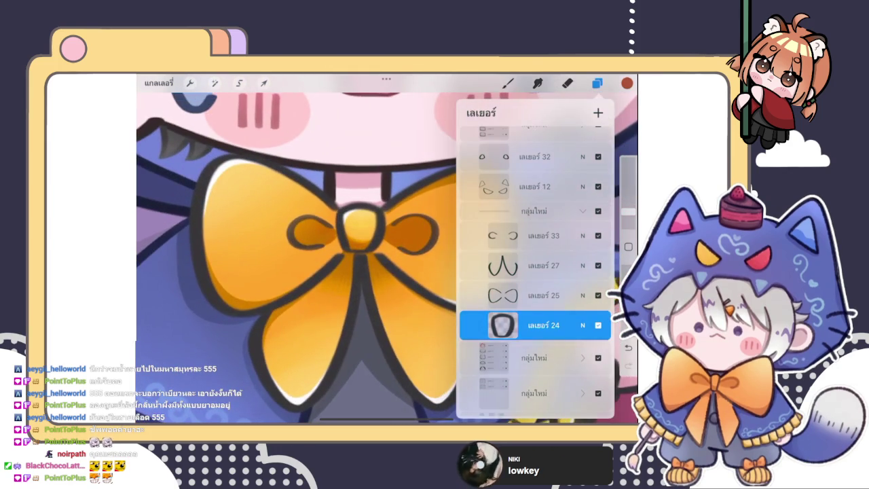
left_click(597, 83)
Pick a dark brown and paint over the bow knot's lineart.
left_click(476, 261)
left_click(627, 83)
left_click_drag(534, 202, 544, 203)
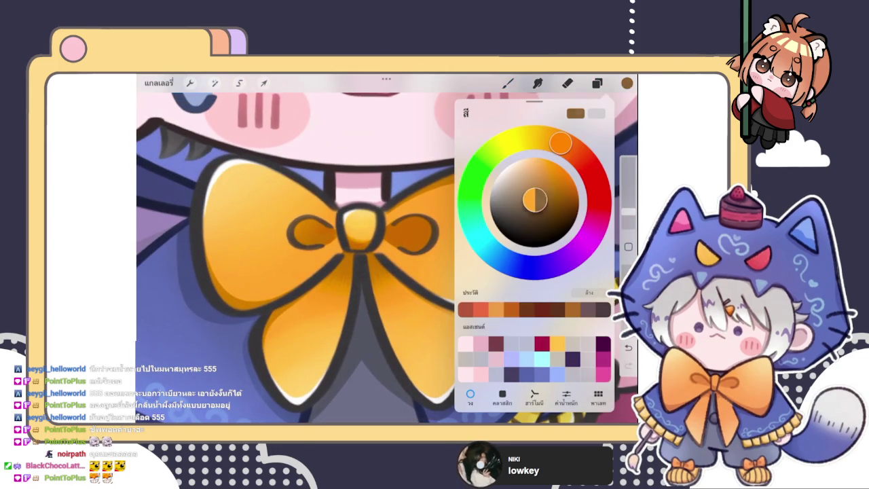
left_click(508, 83)
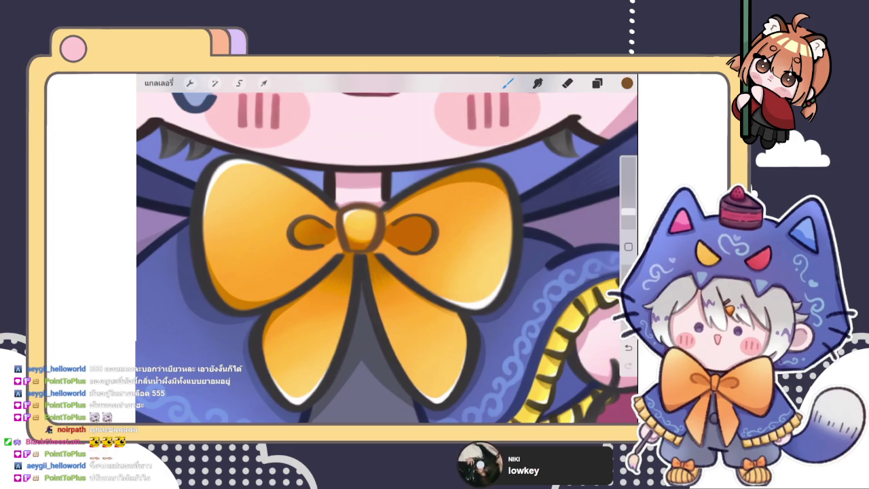
left_click(597, 82)
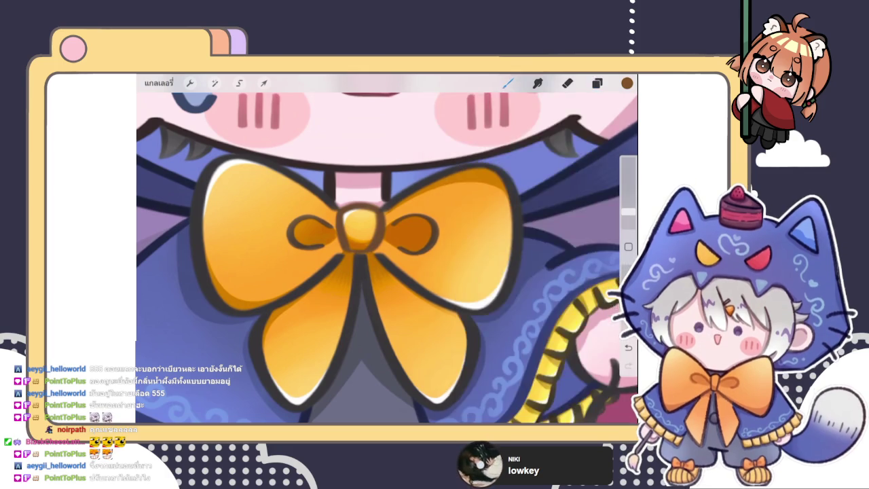
scroll(387, 251, "down", 5)
scroll(388, 252, "up", 5)
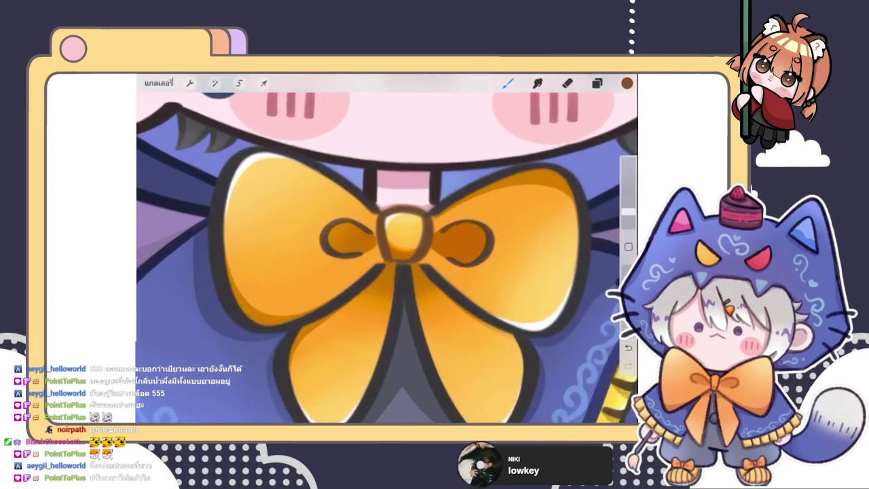
Make the brown slightly darker and keep painting the knot outline.
left_click(627, 83)
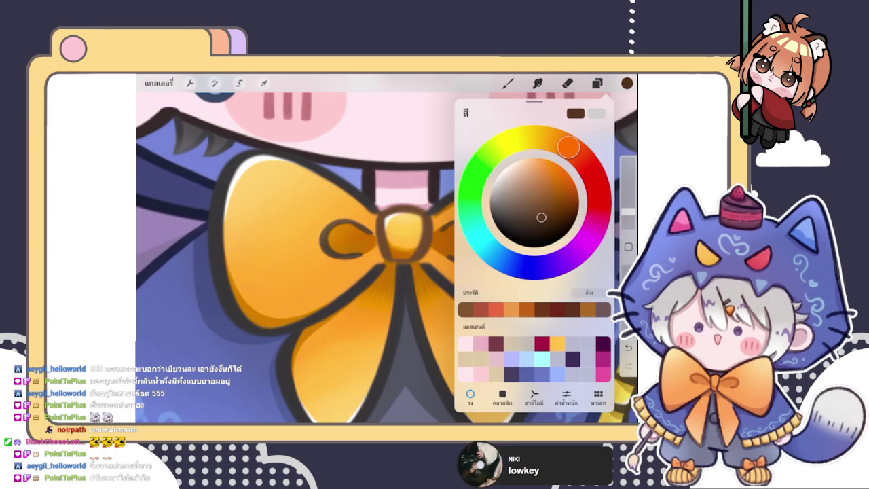
left_click(508, 83)
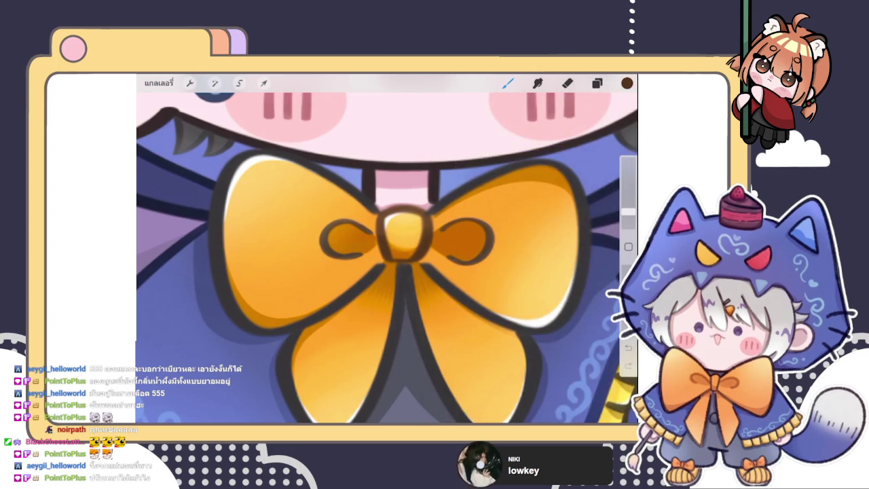
left_click(627, 83)
left_click_drag(541, 217, 542, 226)
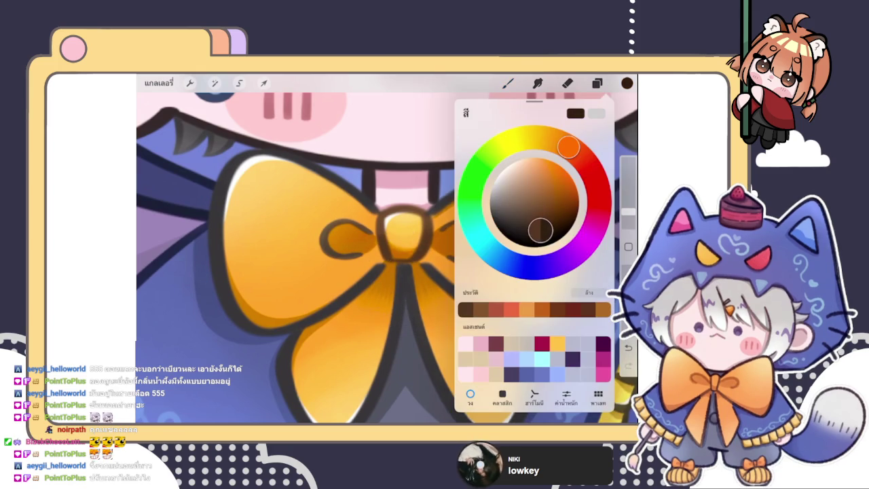
left_click(377, 188)
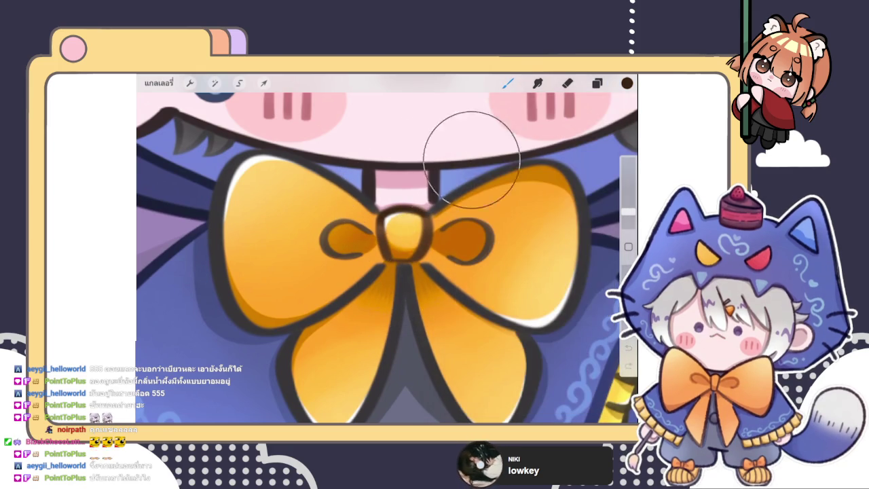
scroll(407, 231, "down", 5)
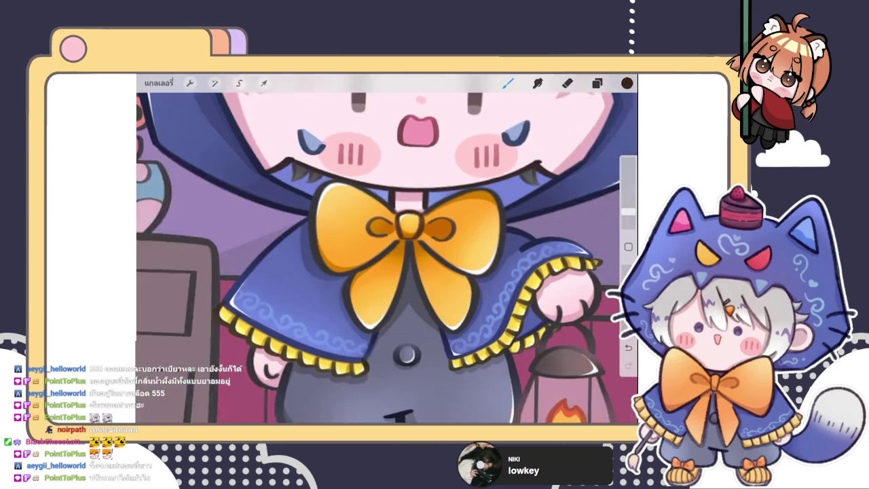
Select layer 25 with the bow loops and adjust the brown for its lines.
scroll(387, 252, "up", 5)
left_click(597, 83)
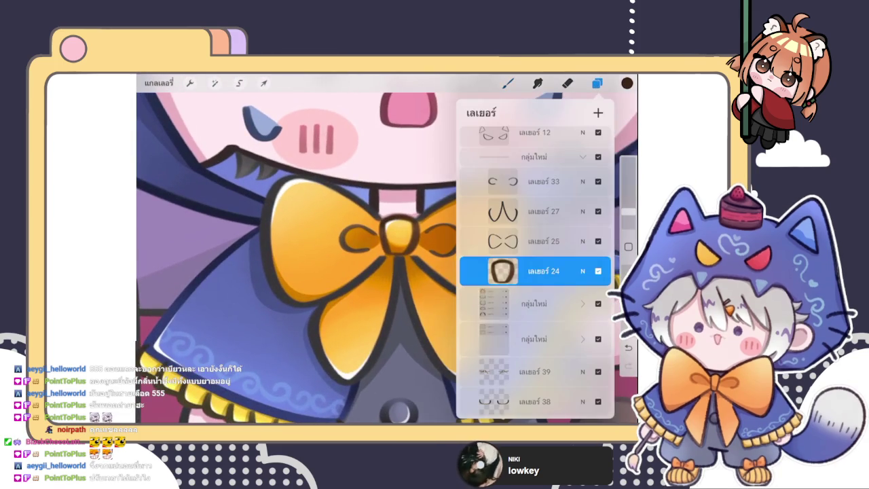
left_click(537, 241)
left_click(503, 241)
left_click(425, 231)
left_click(626, 83)
left_click_drag(541, 225, 544, 217)
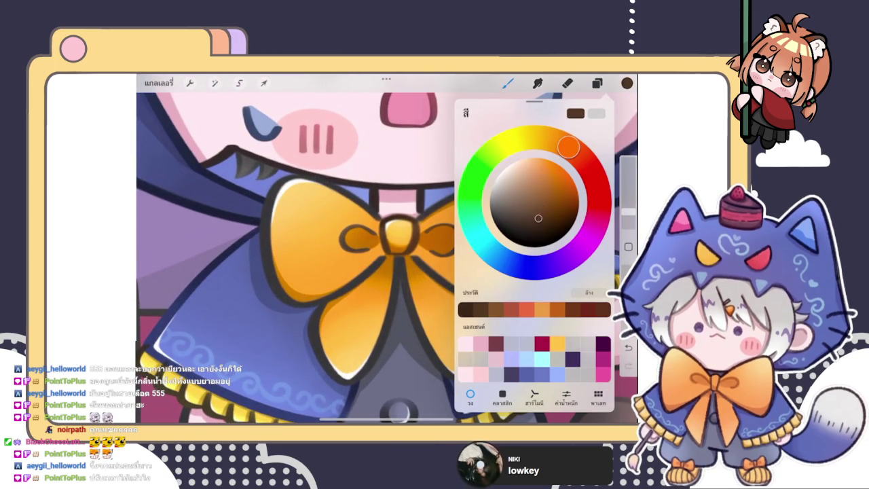
left_click(360, 179)
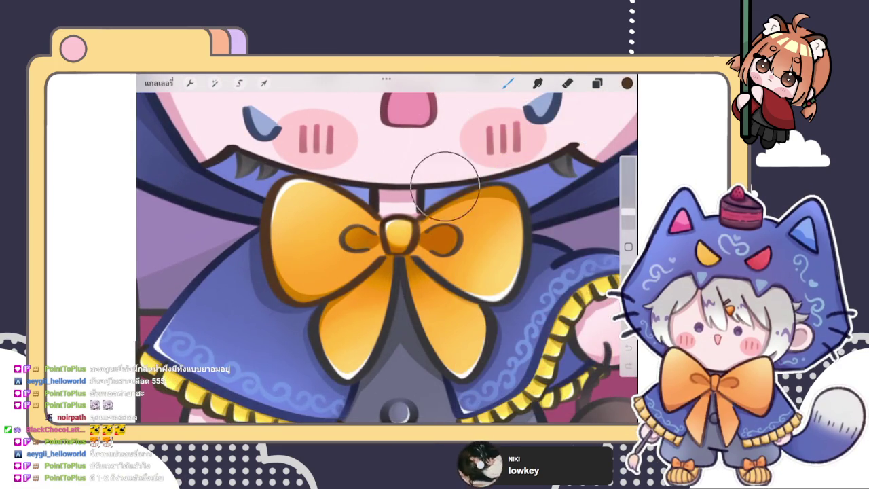
Switch to layer 27 and paint the bow tails' outlines in brown.
left_click(597, 83)
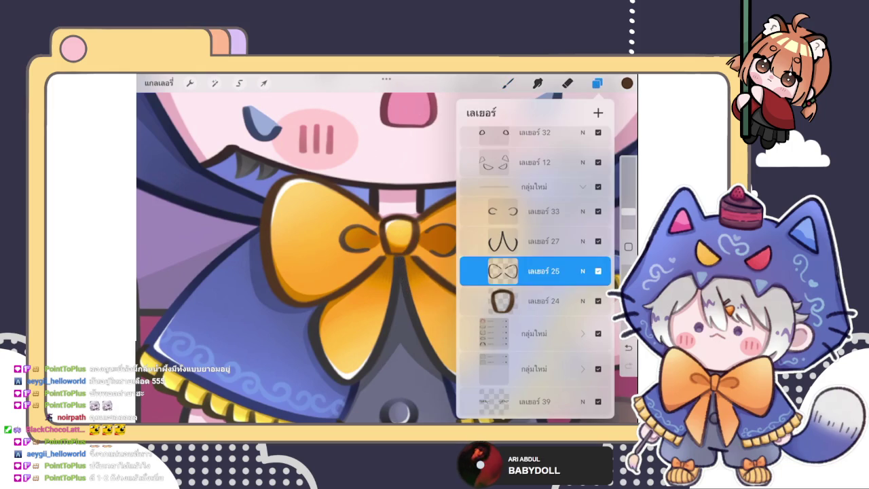
left_click(543, 241)
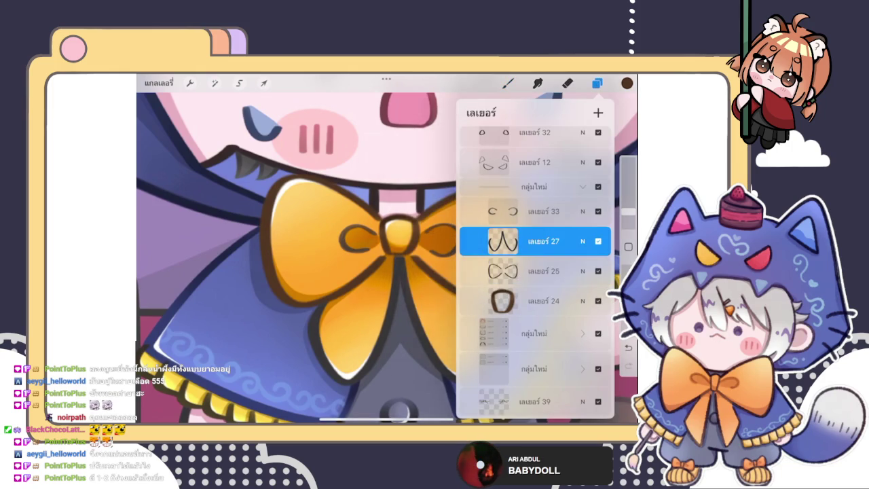
left_click(508, 82)
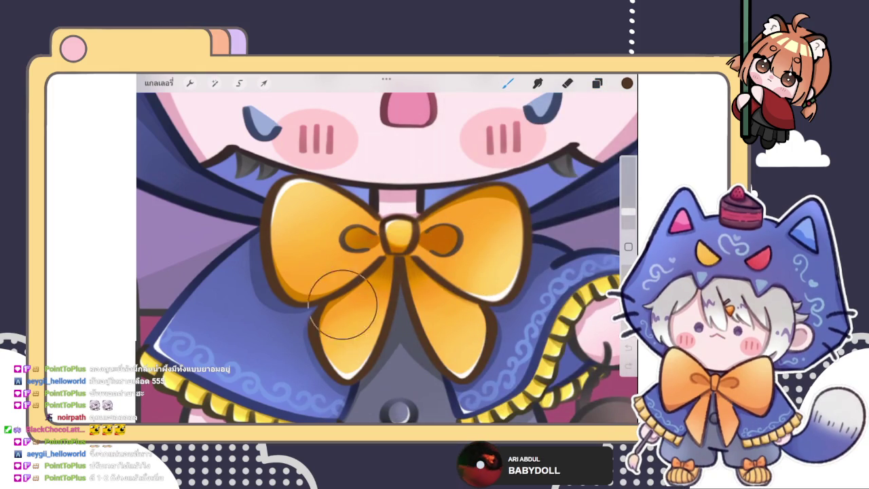
scroll(343, 306, "down", 3)
scroll(343, 306, "down", 2)
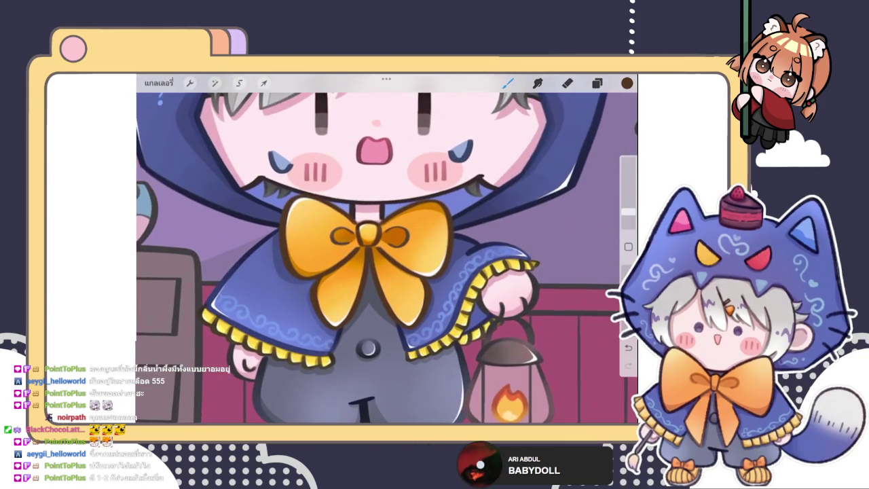
On layer 33, sample the bow's brown and paint over its lines.
left_click(597, 83)
left_click(543, 241)
left_click(543, 241)
left_click(507, 82)
left_click(597, 83)
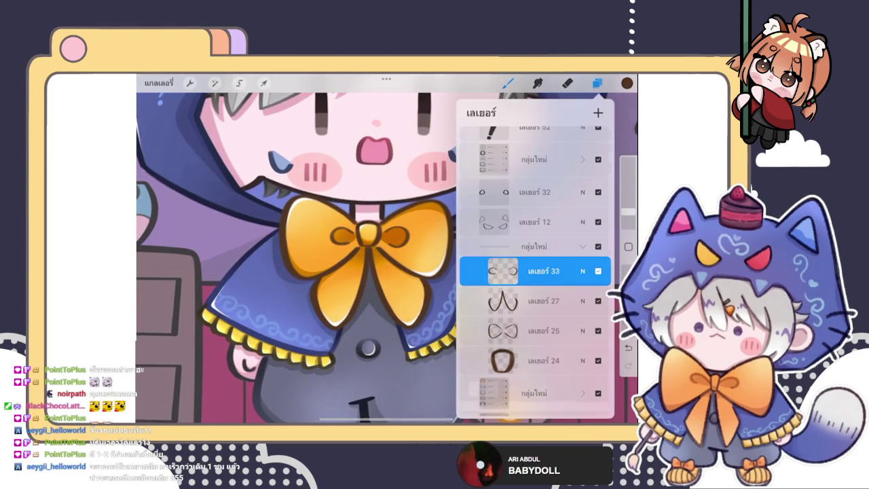
left_click(543, 271)
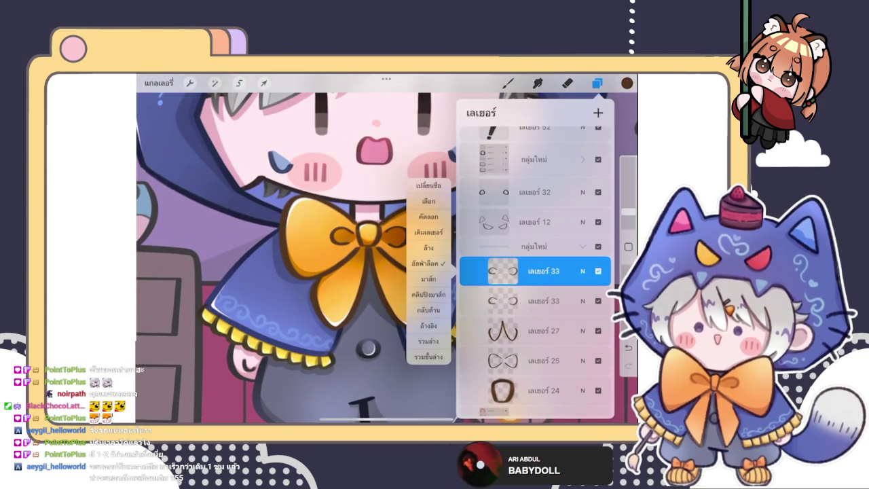
left_click(508, 83)
left_click(597, 83)
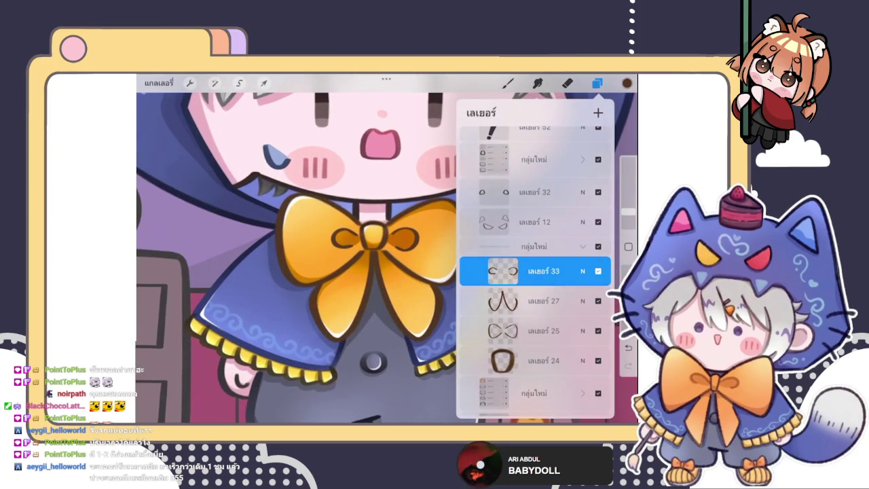
left_click(627, 83)
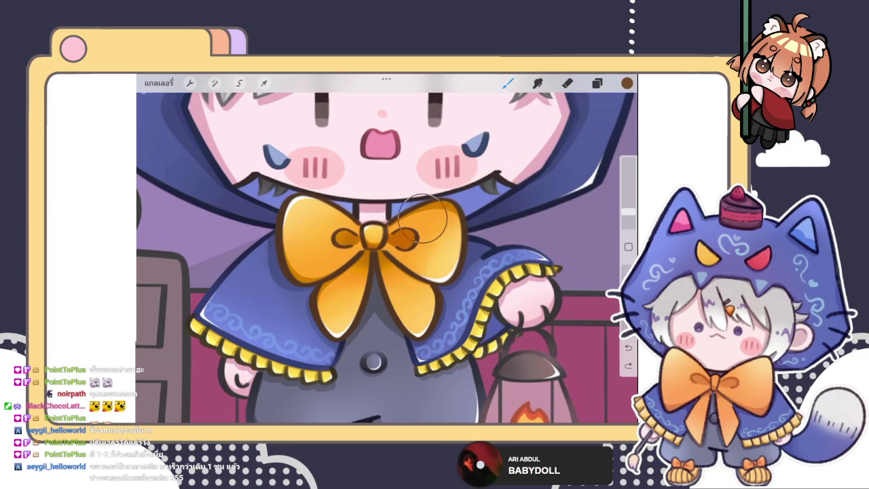
scroll(387, 251, "down", 5)
scroll(387, 251, "up", 3)
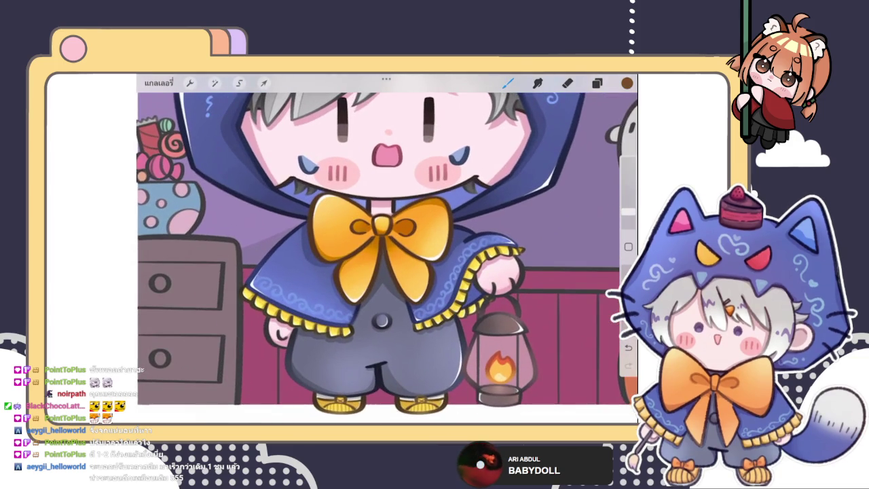
On layer 27, paint the tails in a lighter tan brown, erasing any stray strokes.
left_click(597, 83)
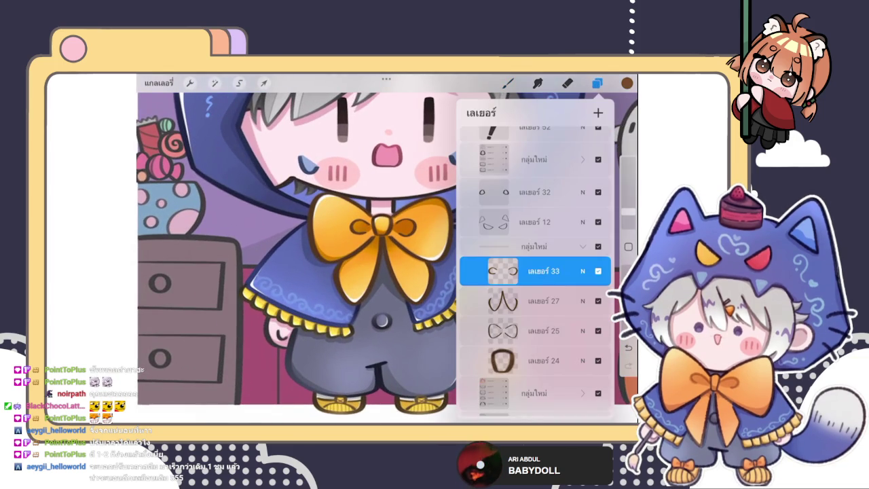
left_click(544, 301)
left_click(627, 83)
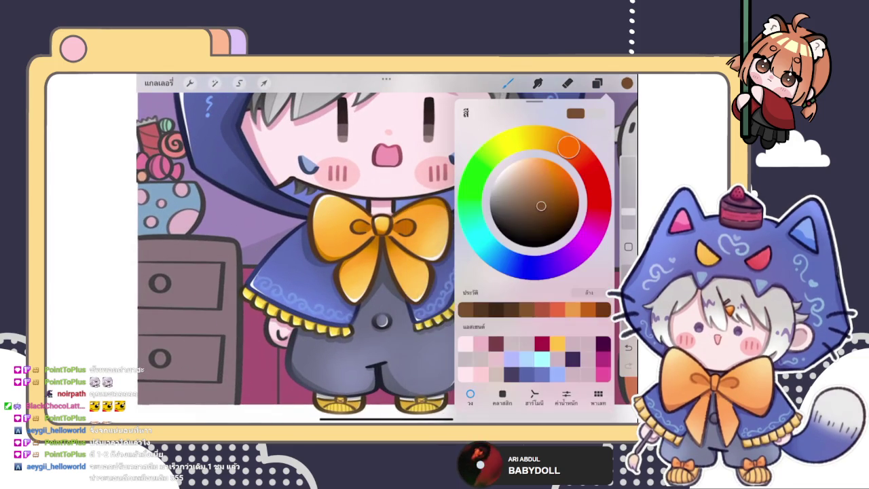
left_click(343, 302)
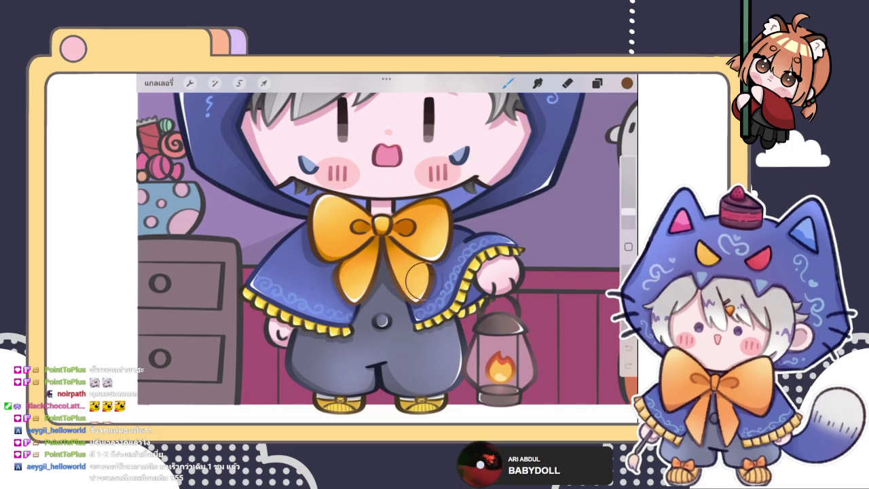
left_click(627, 82)
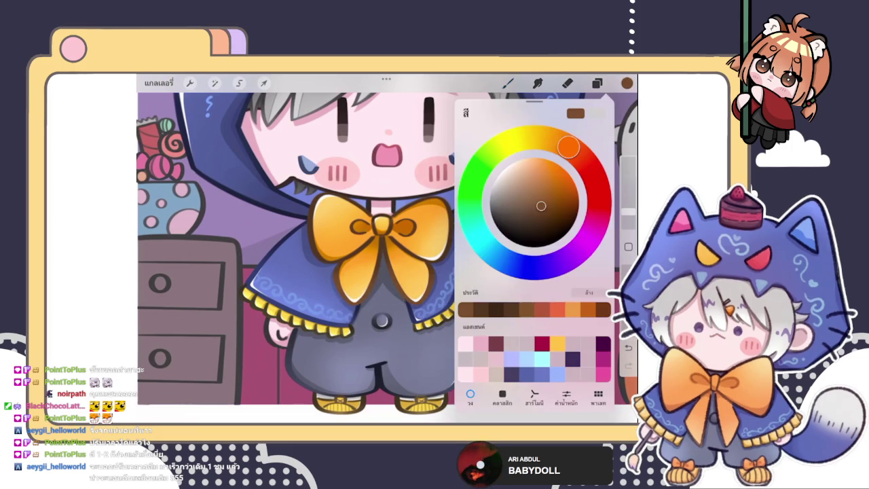
left_click(508, 83)
left_click(627, 83)
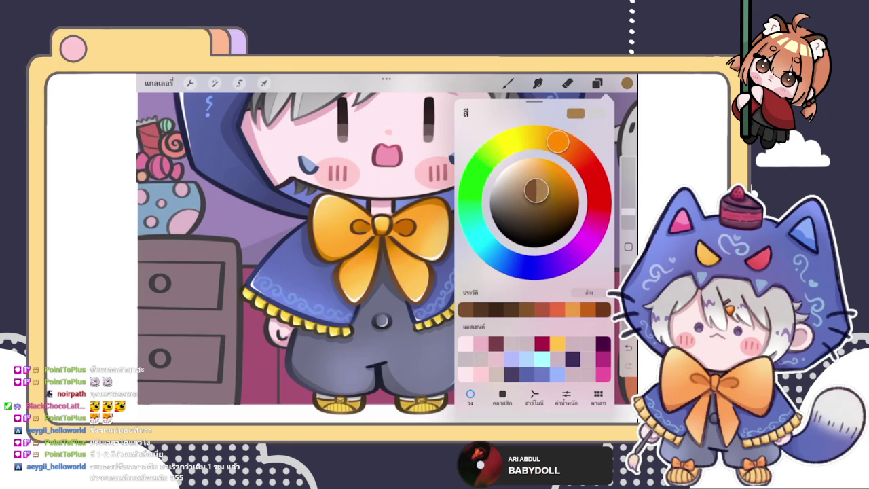
left_click(508, 83)
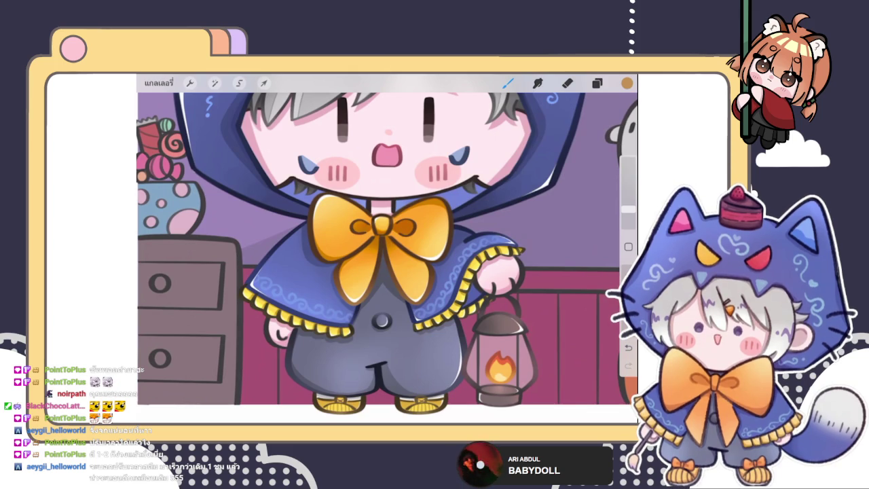
scroll(387, 248, "up", 3)
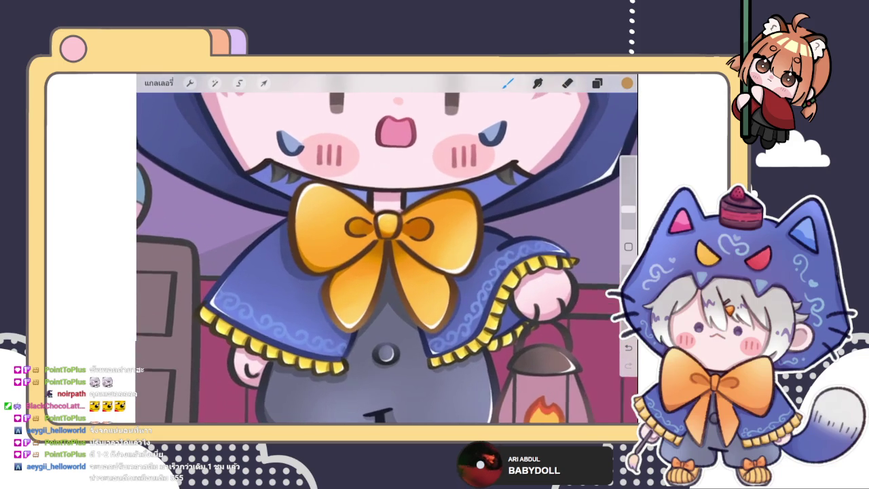
left_click(568, 83)
key("b")
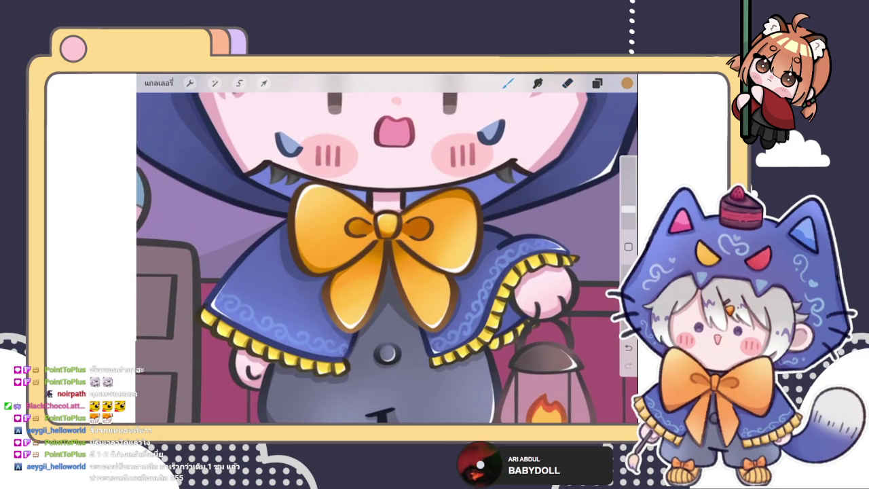